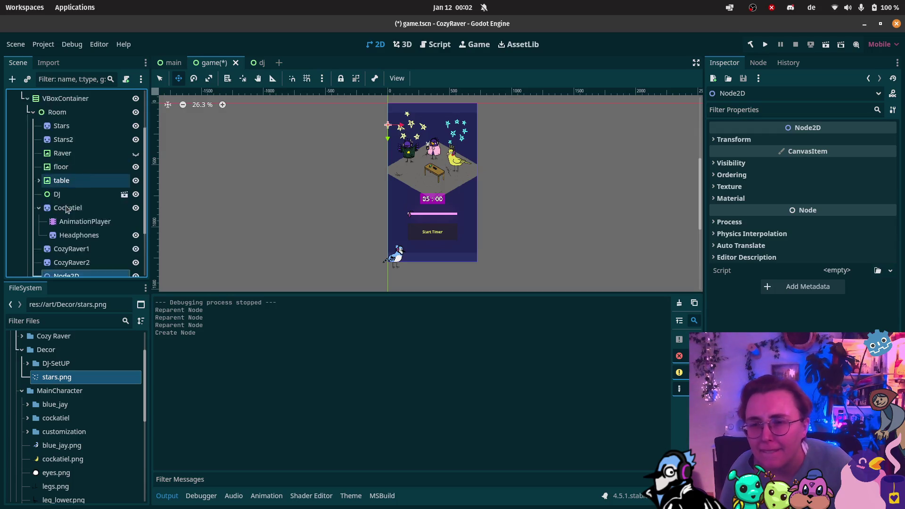
Rename the new Node2D to DJContainer and drag the DJ node into it as a child
scroll(64, 185, down, 3)
double_click(68, 253)
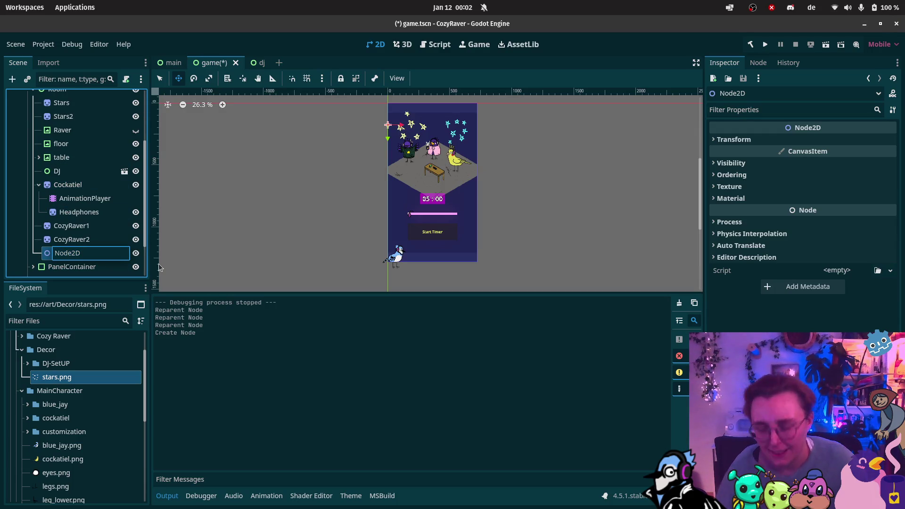
double_click(76, 251)
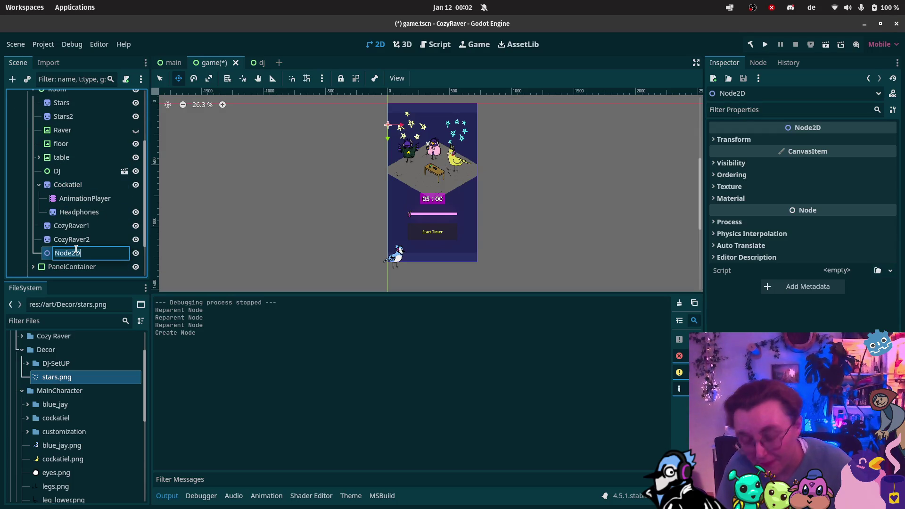
text(DJContainer)
key(Return)
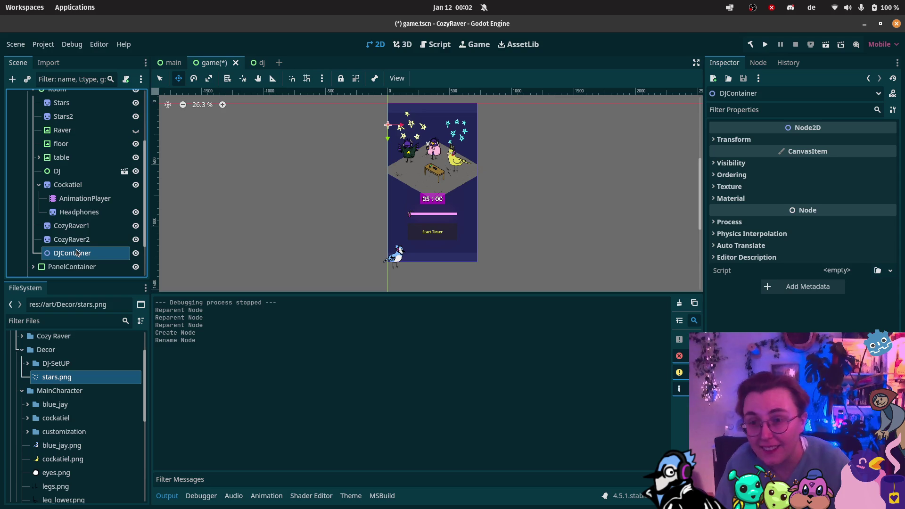
mouse_move(77, 172)
mouse_down()
mouse_move(85, 251)
mouse_move(70, 234)
mouse_move(55, 104)
mouse_move(57, 148)
mouse_up()
scroll(505, 160, up, 1)
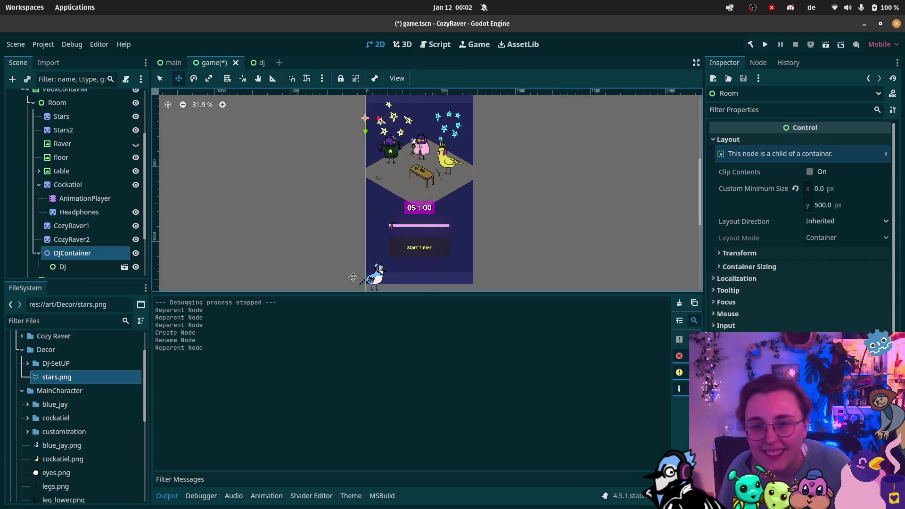
Revert the DJ node's Top, Right and Bottom anchor offsets, then drag DJContainer beside the table
click(38, 185)
mouse_move(378, 280)
mouse_down()
mouse_move(370, 240)
mouse_move(379, 236)
mouse_move(385, 262)
mouse_up()
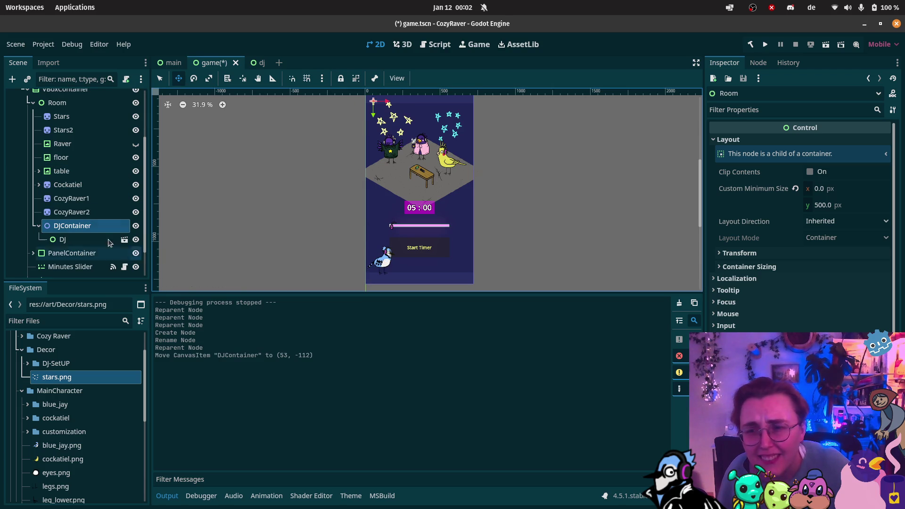
click(61, 239)
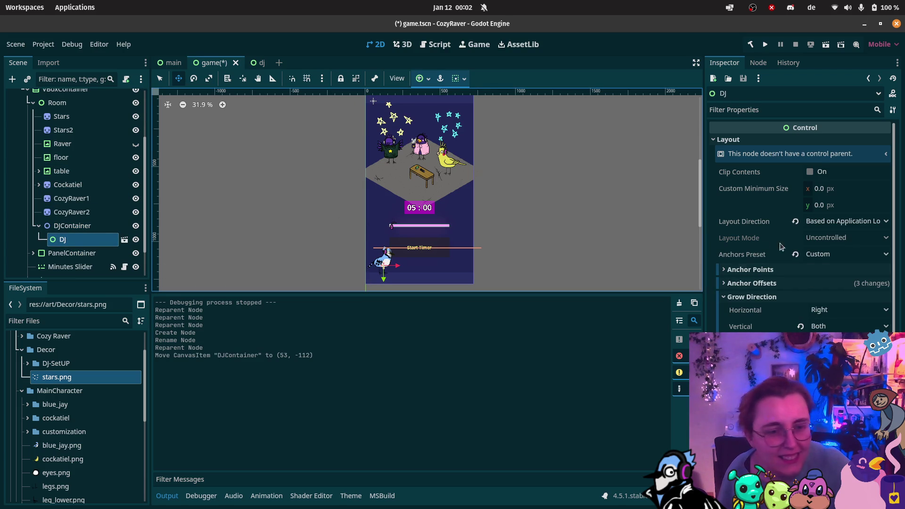
click(811, 271)
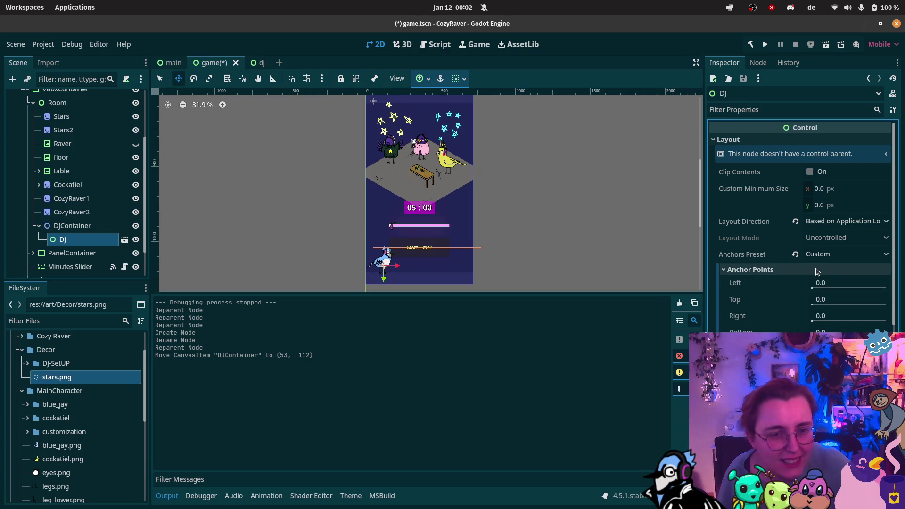
click(750, 268)
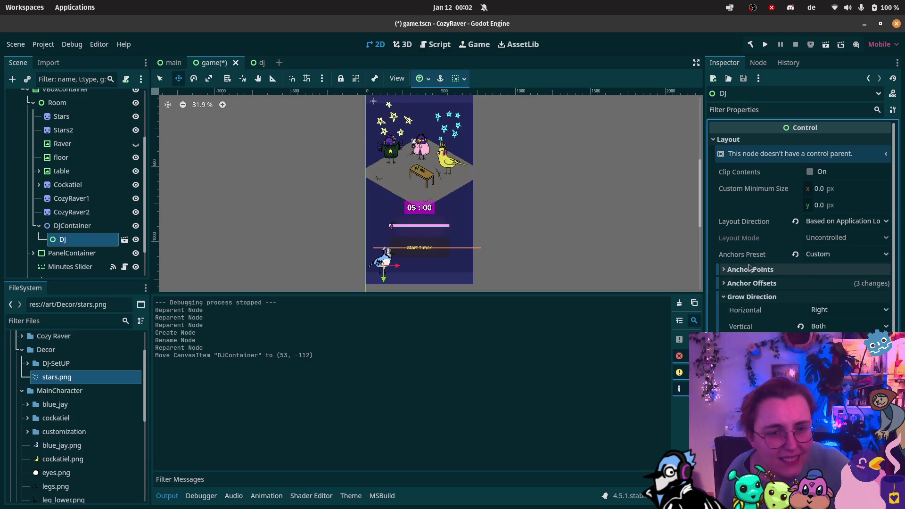
click(763, 284)
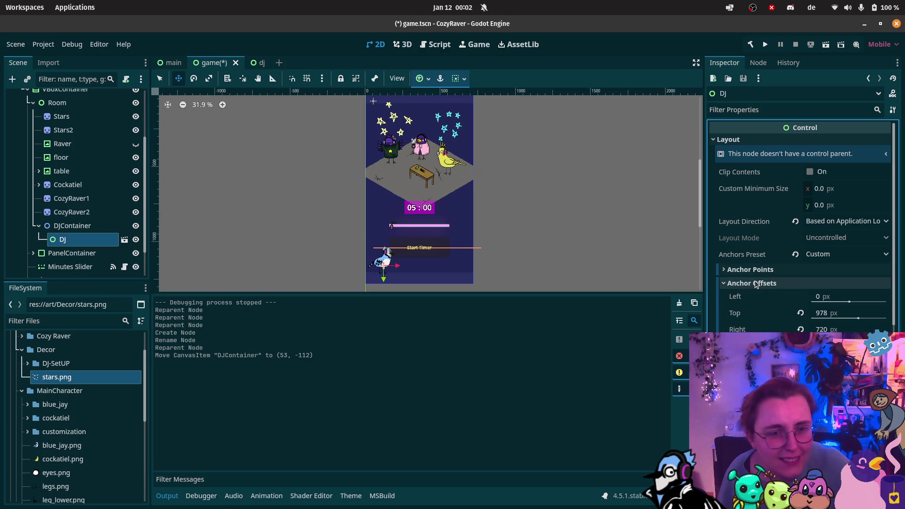
click(801, 313)
click(800, 330)
click(801, 346)
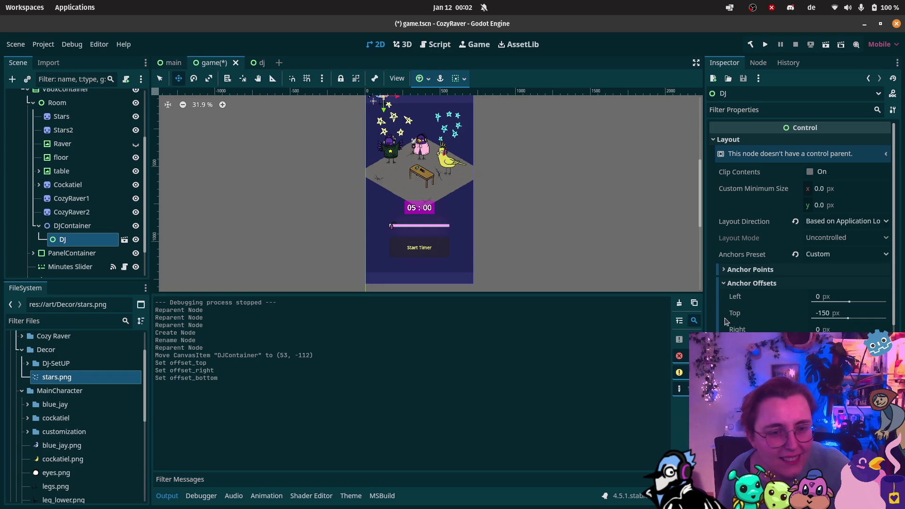
click(739, 284)
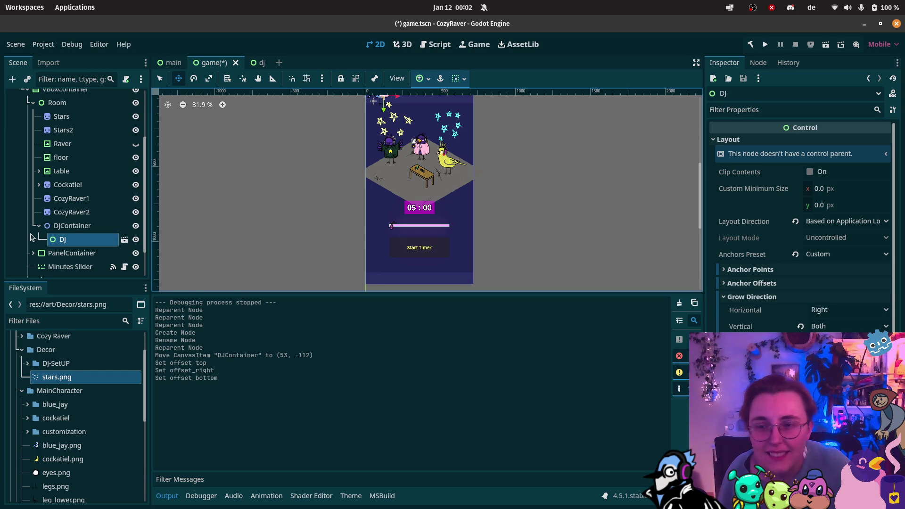
click(66, 228)
mouse_move(377, 100)
mouse_down()
mouse_move(392, 153)
mouse_move(391, 202)
mouse_move(402, 188)
mouse_up()
Save and run the game, start the focus timer to watch it count down, then close the game
click(825, 44)
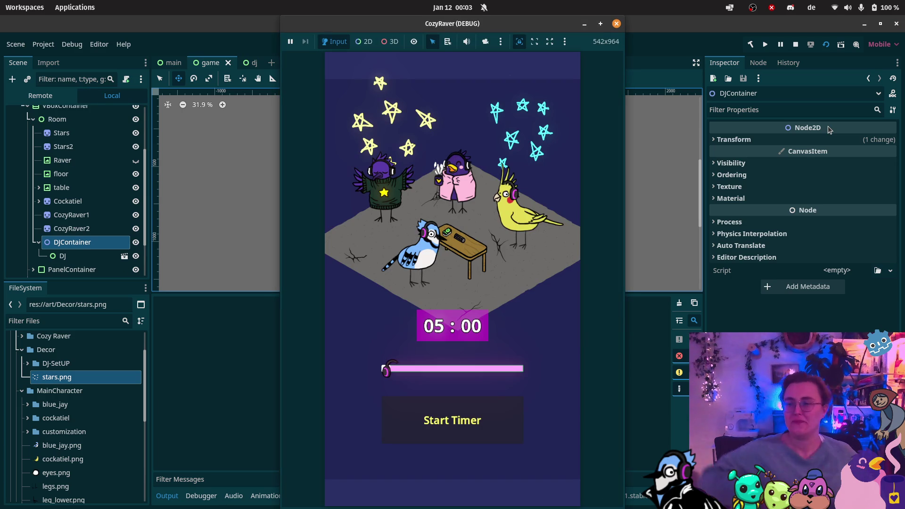
click(471, 421)
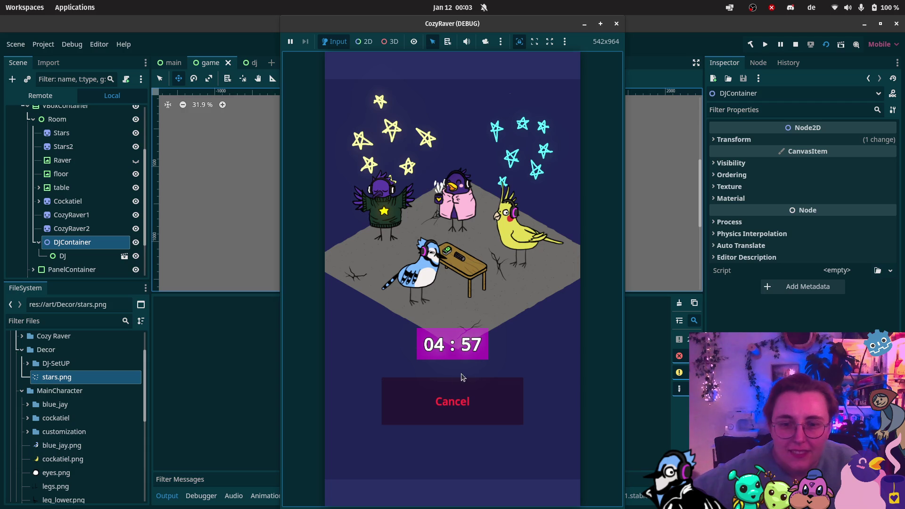
click(618, 23)
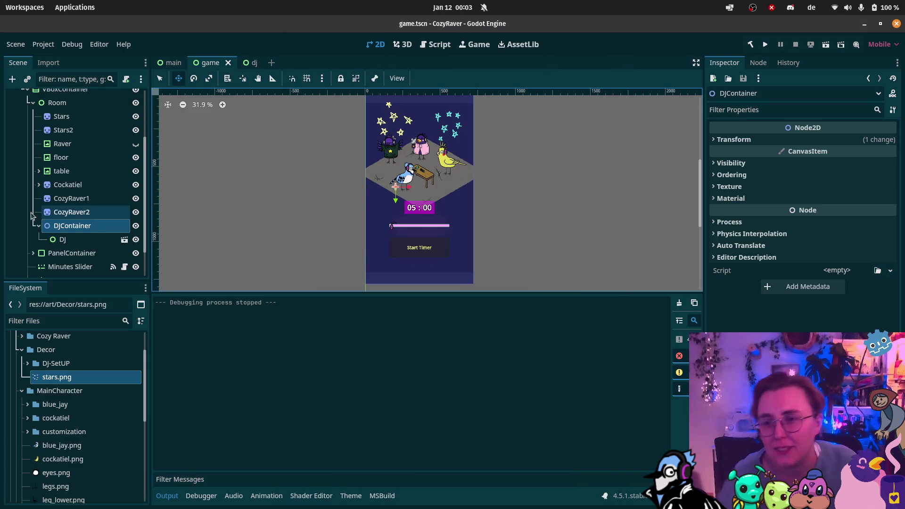
scroll(85, 252, down, 2)
Review the signal connections of the Start button and the Timer node
click(81, 242)
click(758, 62)
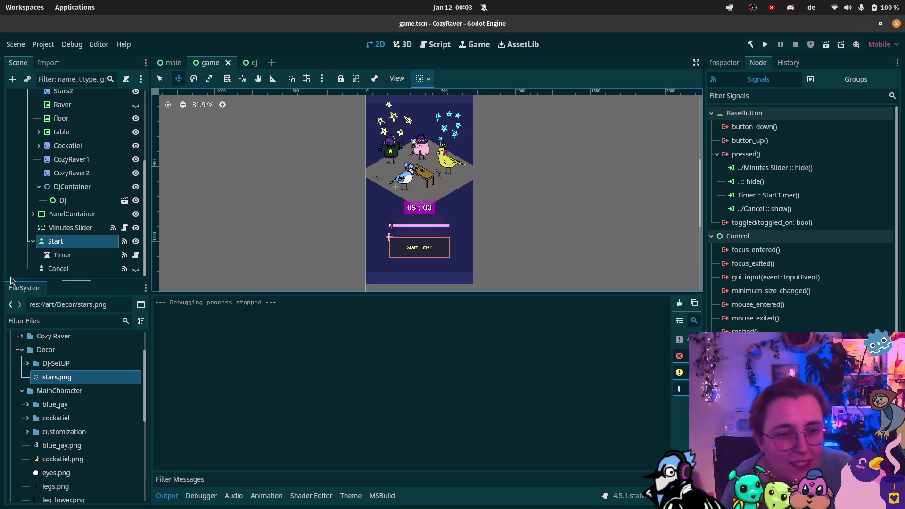
click(85, 255)
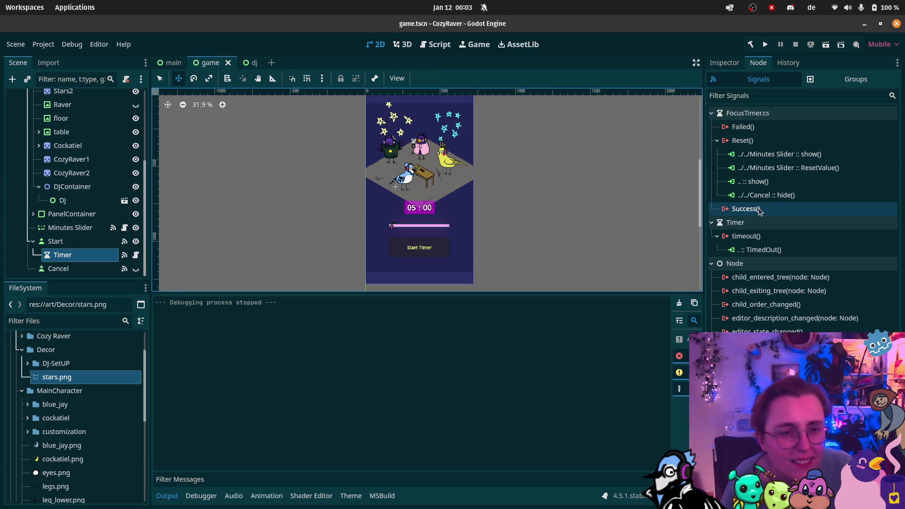
click(70, 241)
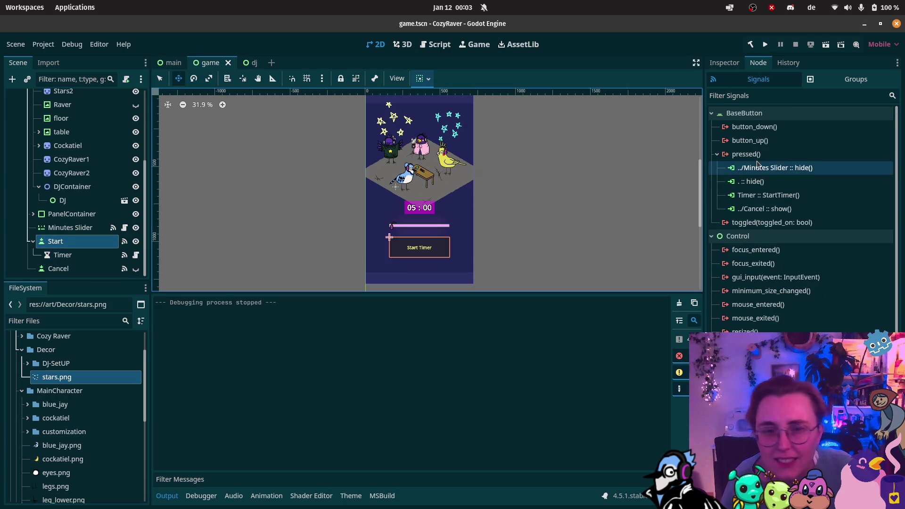
Open a new connection for Start's pressed(), filter receivers for DJ, cancel, and select the DJ node
click(800, 153)
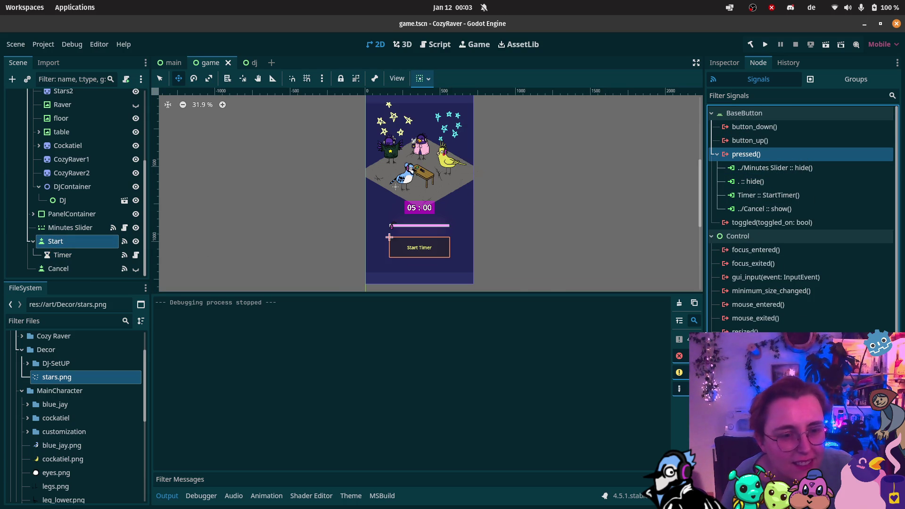
double_click(800, 153)
scroll(408, 244, down, 5)
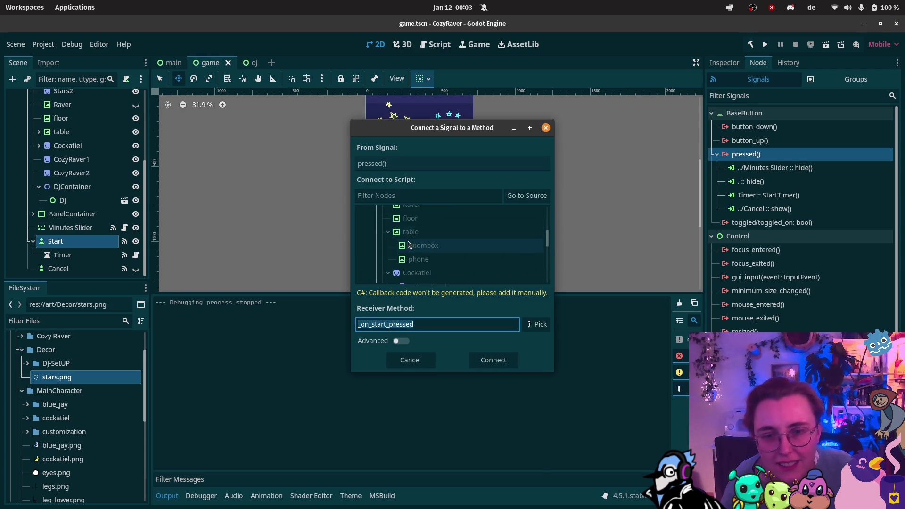
click(478, 197)
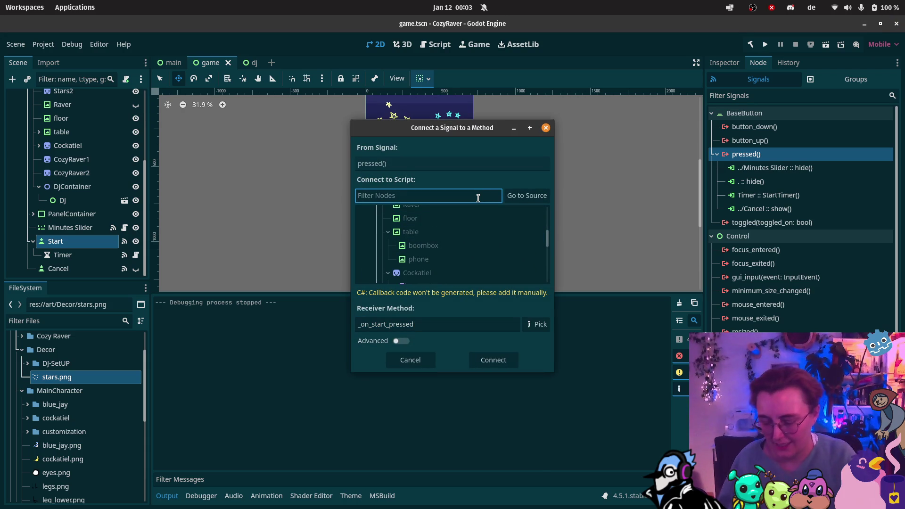
text(DJ)
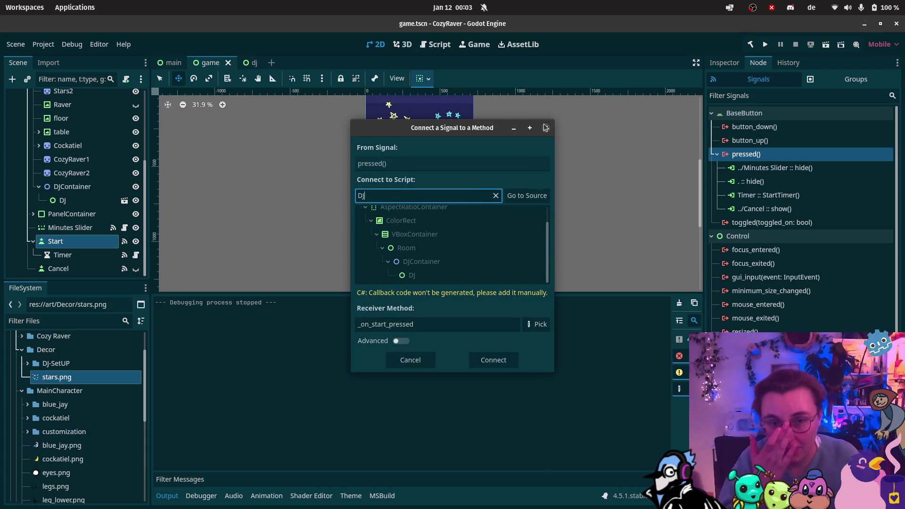
click(545, 128)
click(61, 200)
Make the DJ node's child nodes editable
right_click(74, 204)
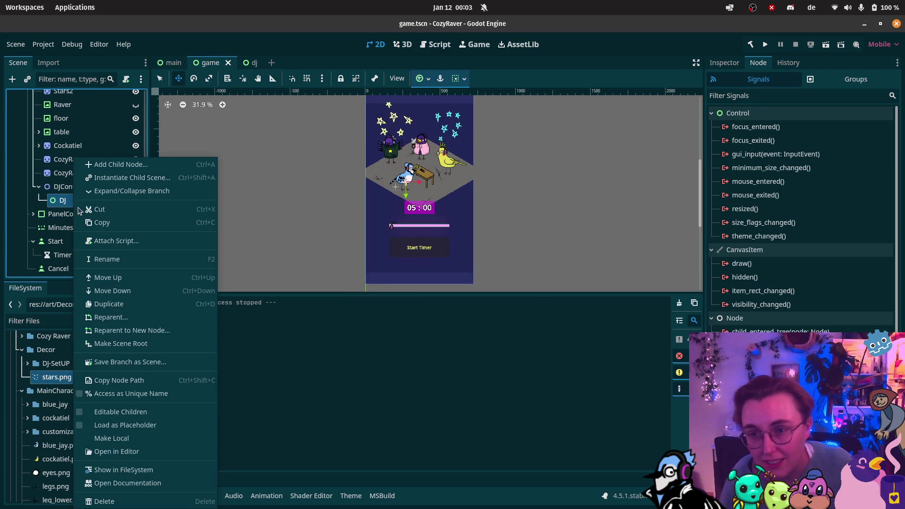
click(108, 412)
scroll(85, 213, down, 3)
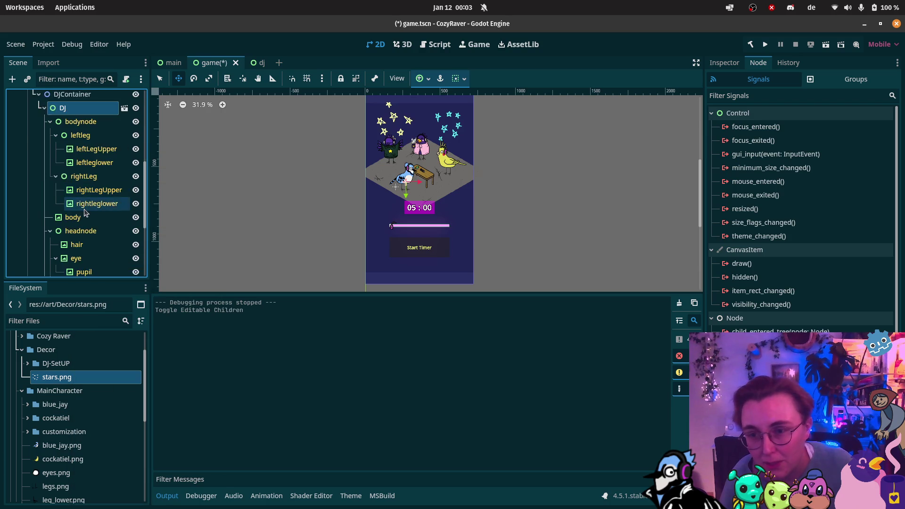
scroll(85, 213, down, 6)
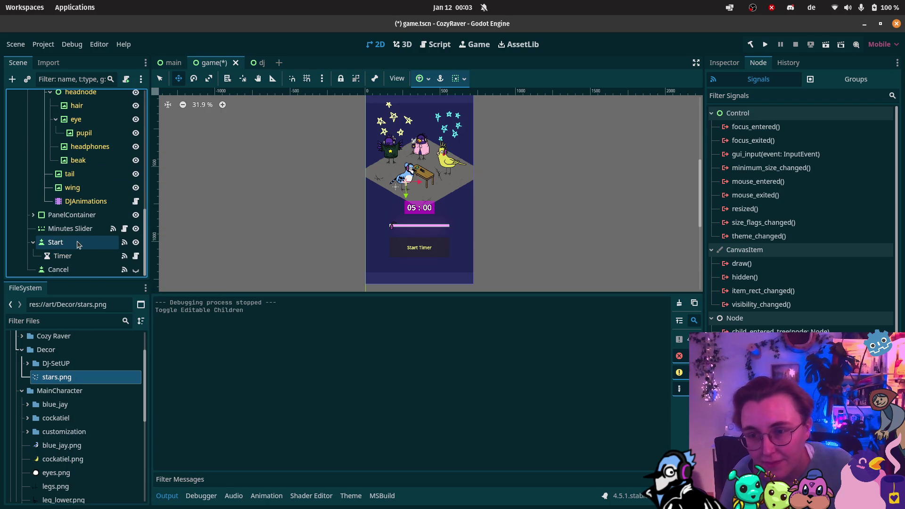
Connect Start's pressed() signal to the StartDancing method on DJAnimations
click(79, 244)
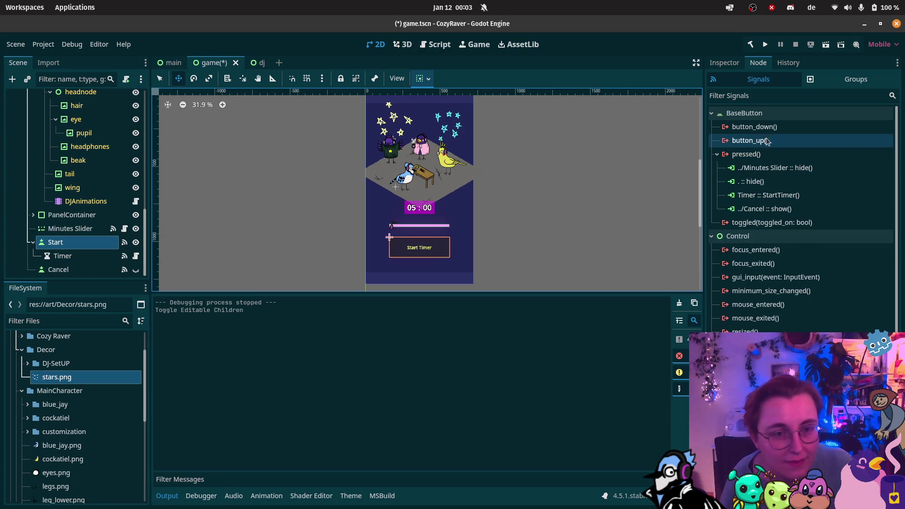
click(764, 157)
click(875, 493)
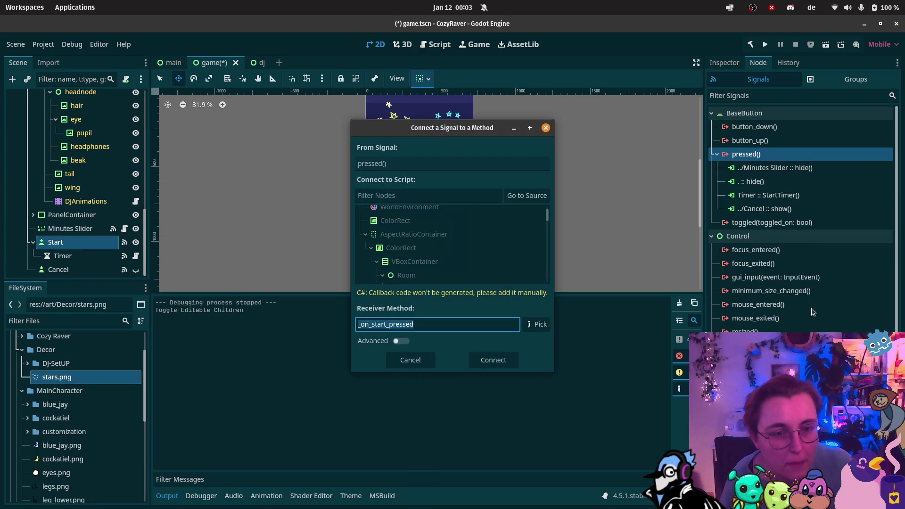
click(457, 197)
text(DJAn)
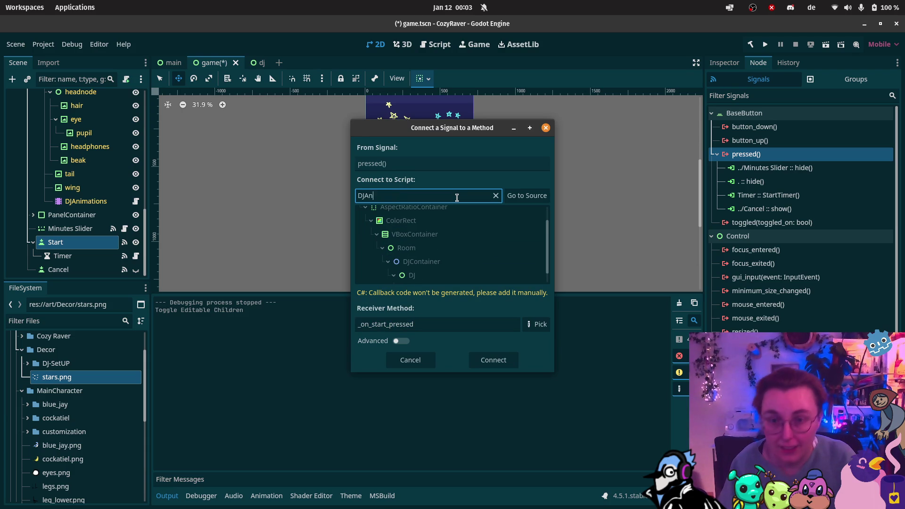
text(imations)
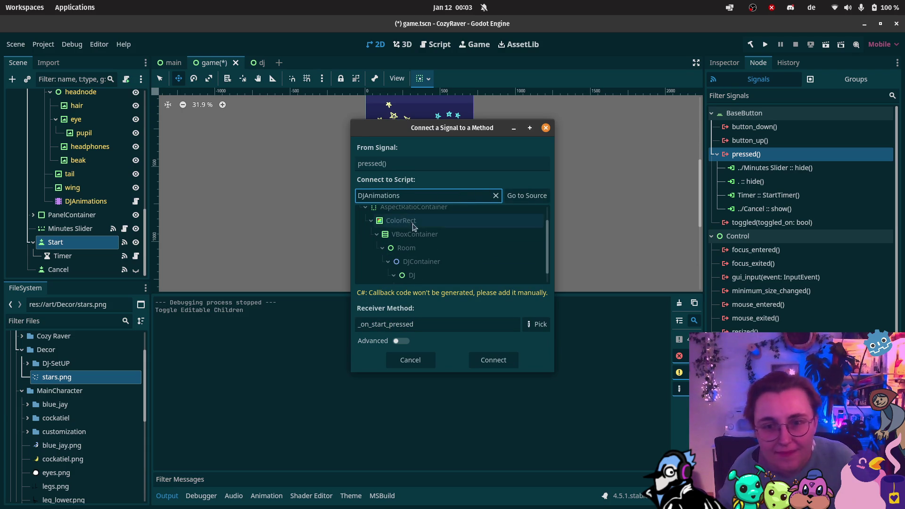
scroll(459, 243, down, 1)
click(467, 275)
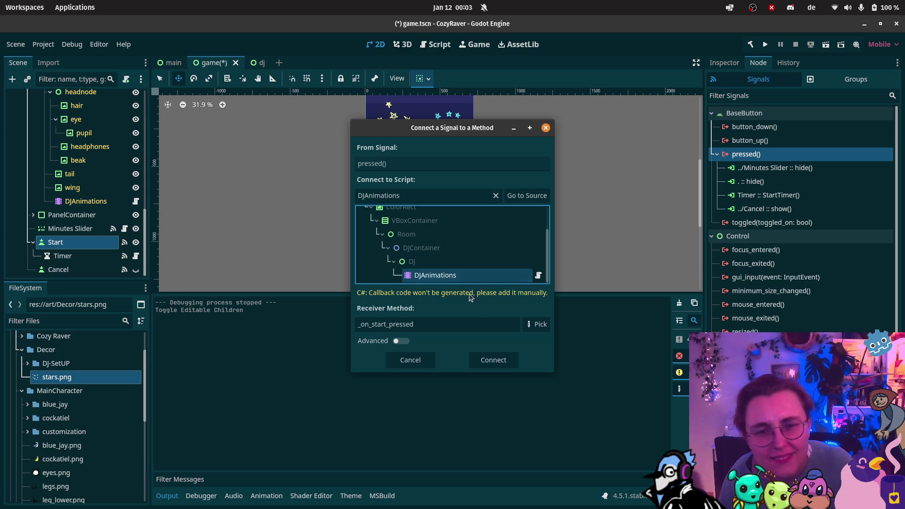
click(532, 324)
click(449, 157)
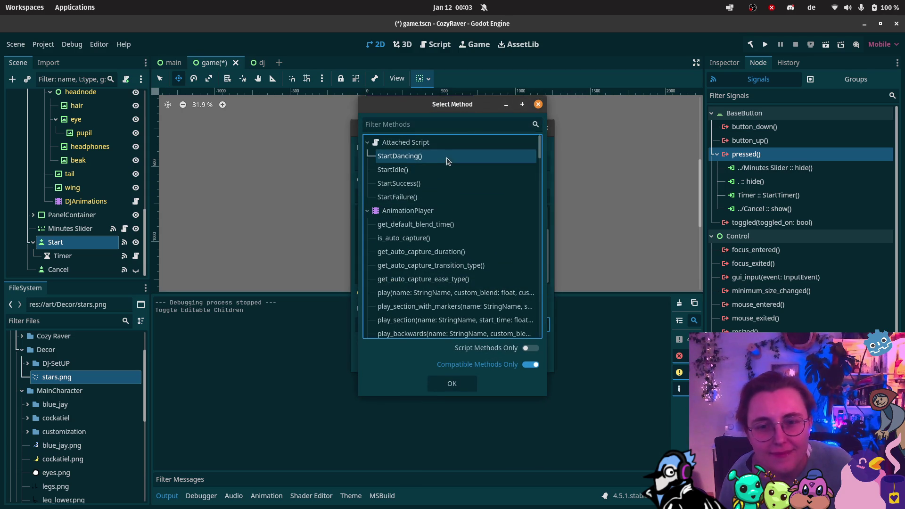
click(469, 384)
click(506, 360)
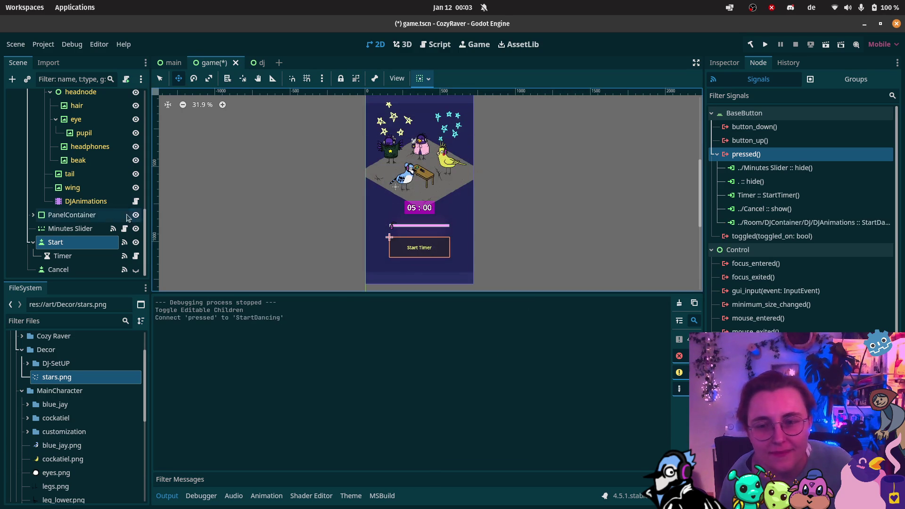
click(63, 256)
Connect the Timer's Success signal to StartSuccess on DJAnimations
click(747, 209)
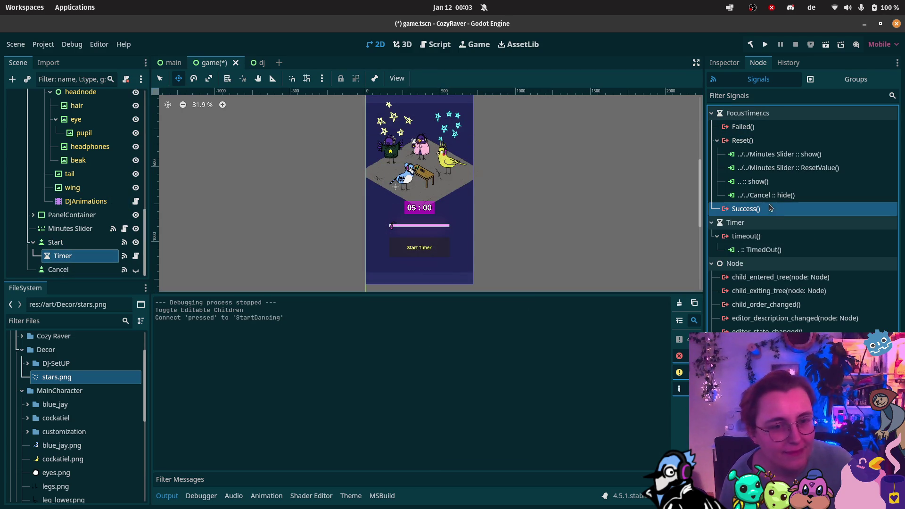
double_click(746, 209)
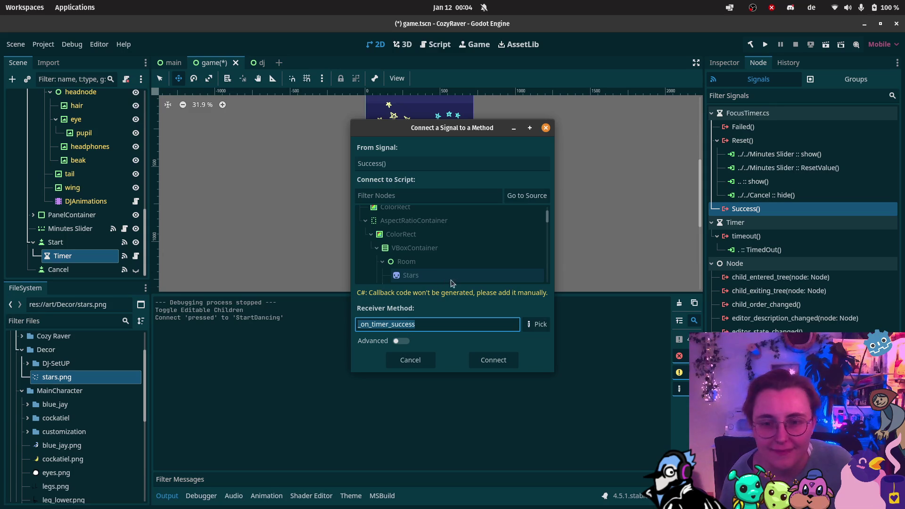
scroll(455, 266, down, 3)
click(460, 194)
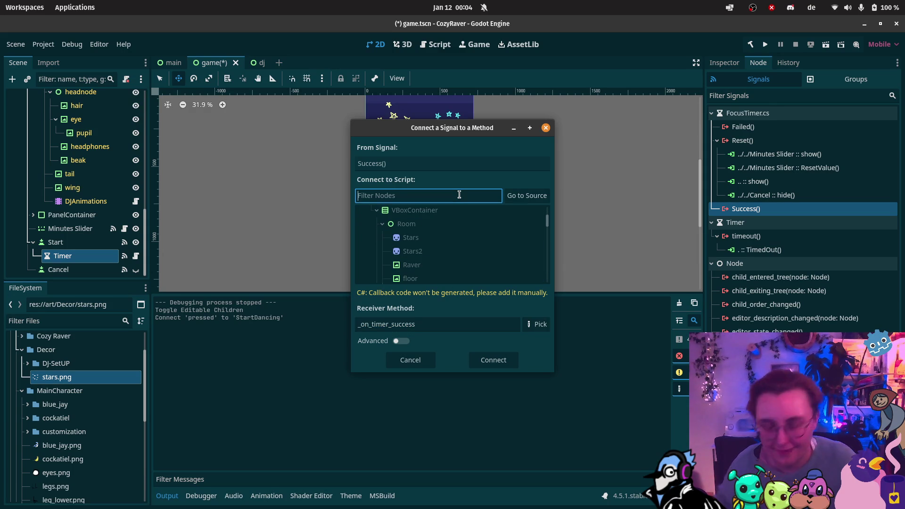
text(DJAnimations)
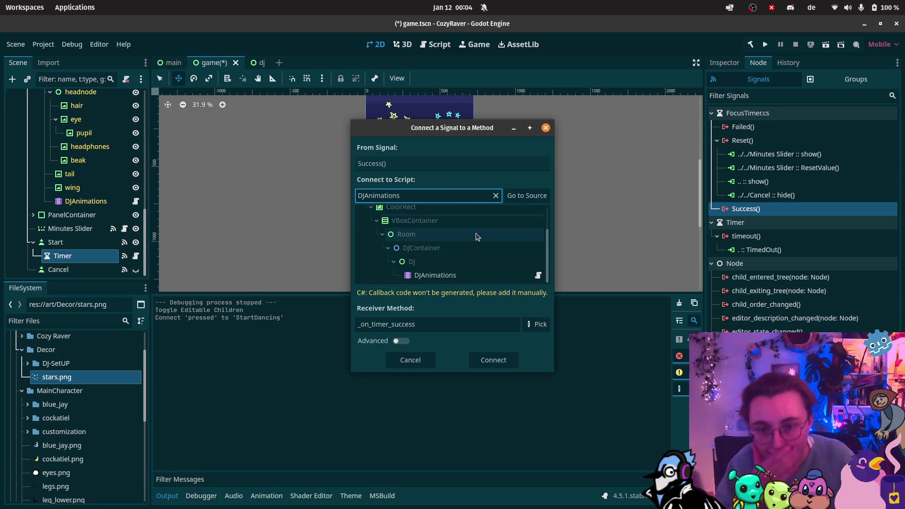
click(445, 275)
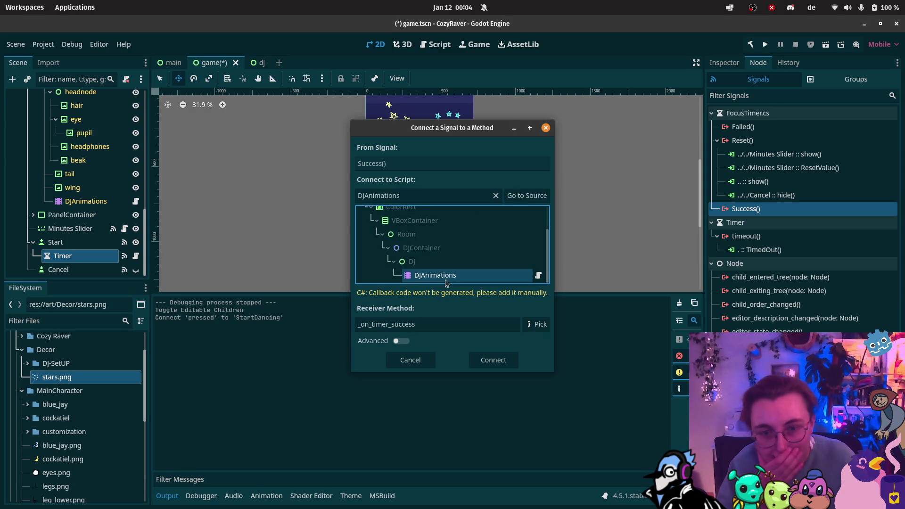
click(537, 325)
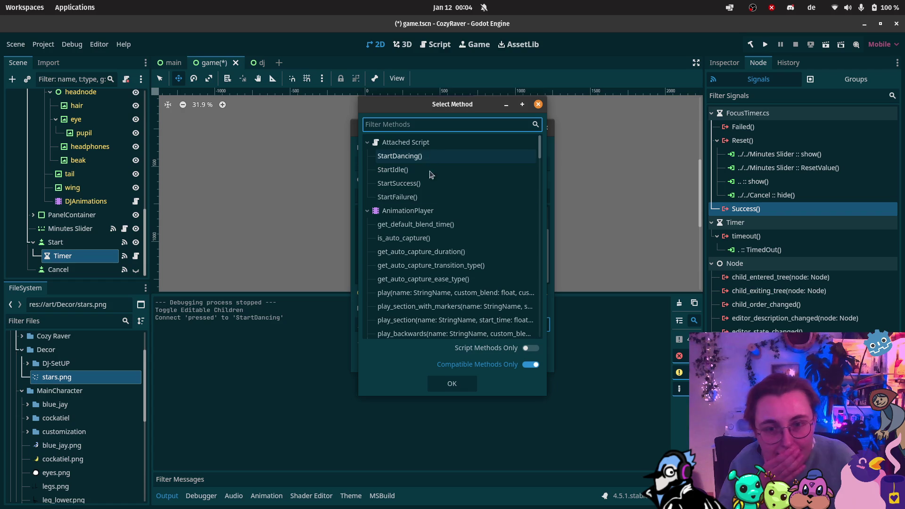
click(399, 184)
click(452, 383)
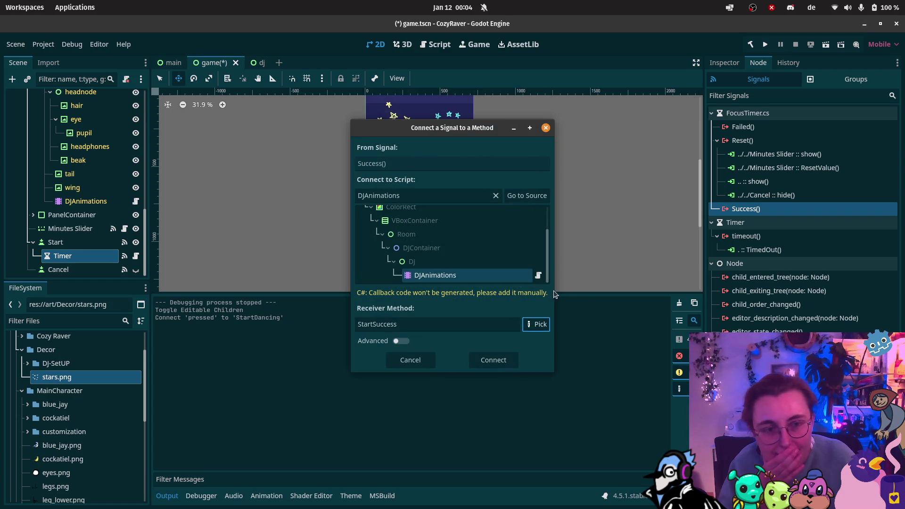
click(492, 359)
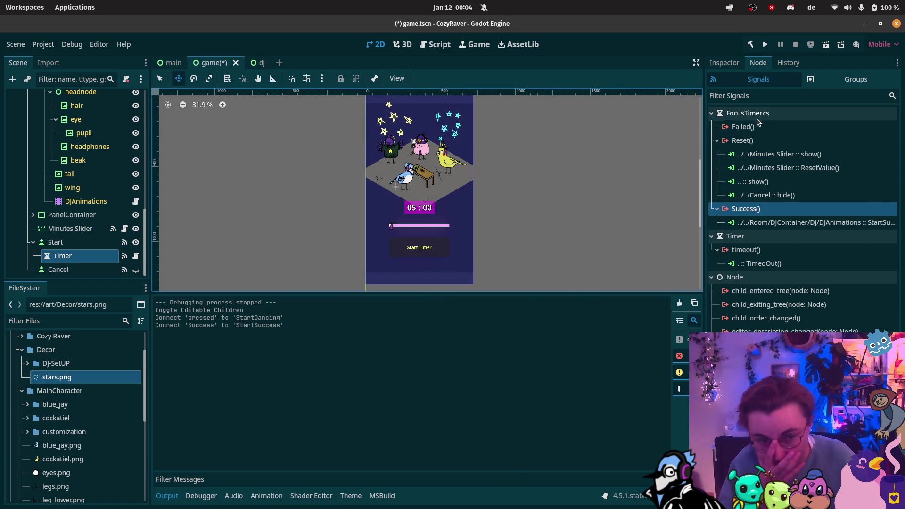
Connect the Timer's Failed signal to StartFailure on DJAnimations
double_click(744, 127)
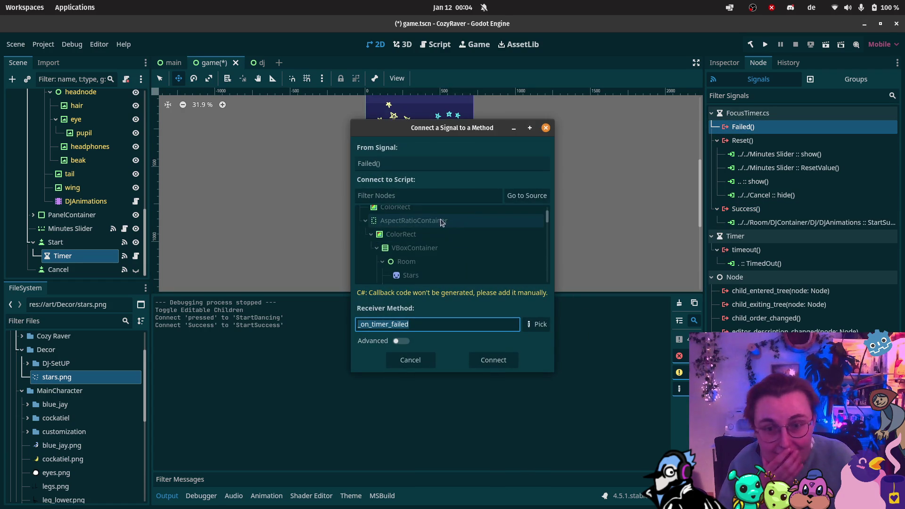
click(437, 198)
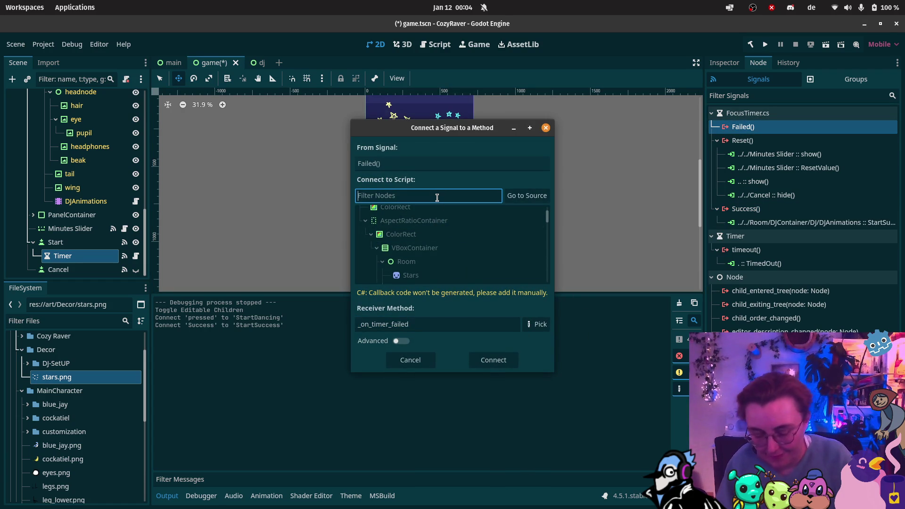
text(DJa)
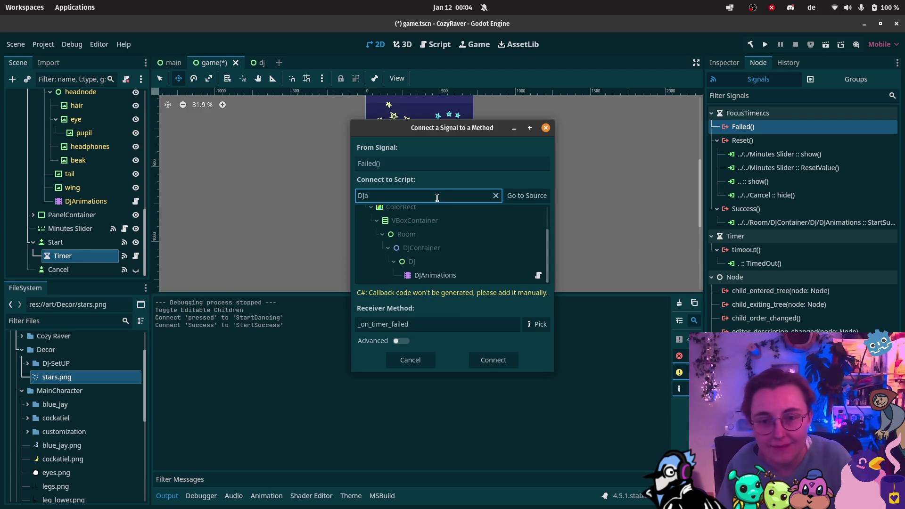
click(452, 275)
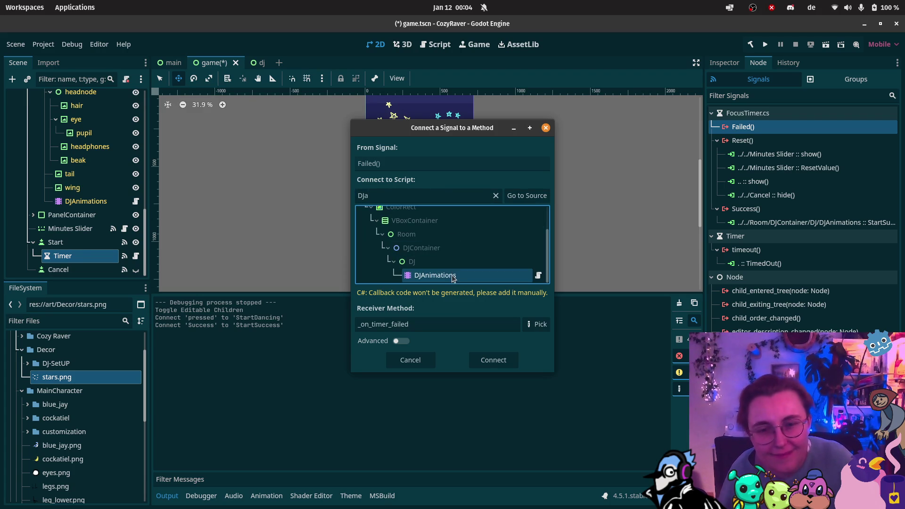
click(540, 325)
click(397, 197)
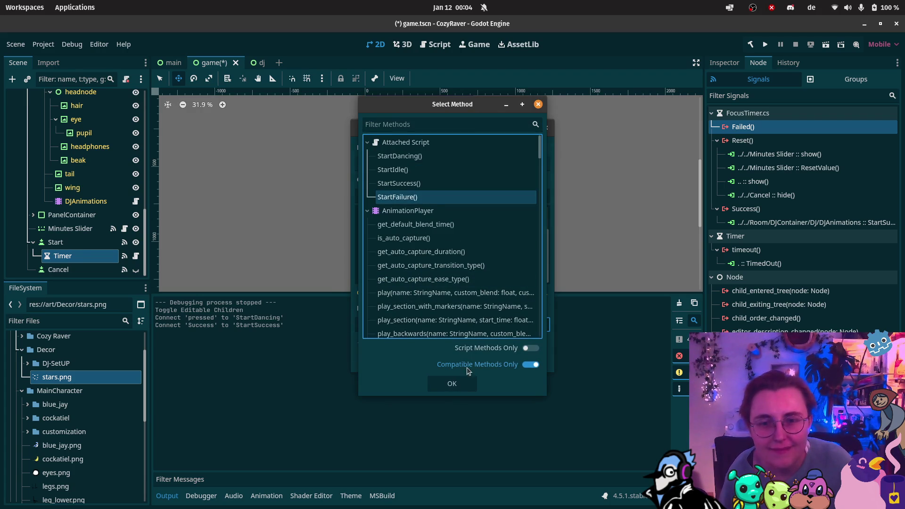
click(458, 383)
click(495, 373)
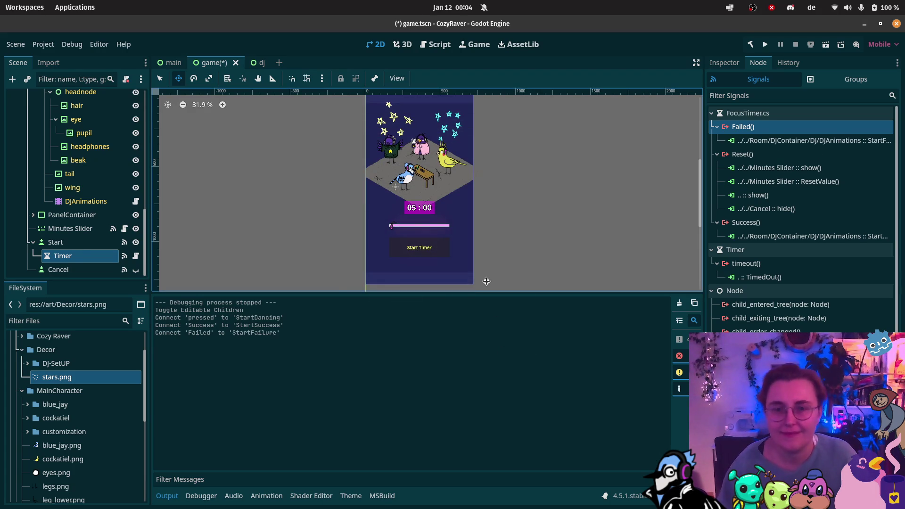
Save the game scene and check the dj scene's animation list, leaving it on idle
key(ctrl+s)
click(250, 62)
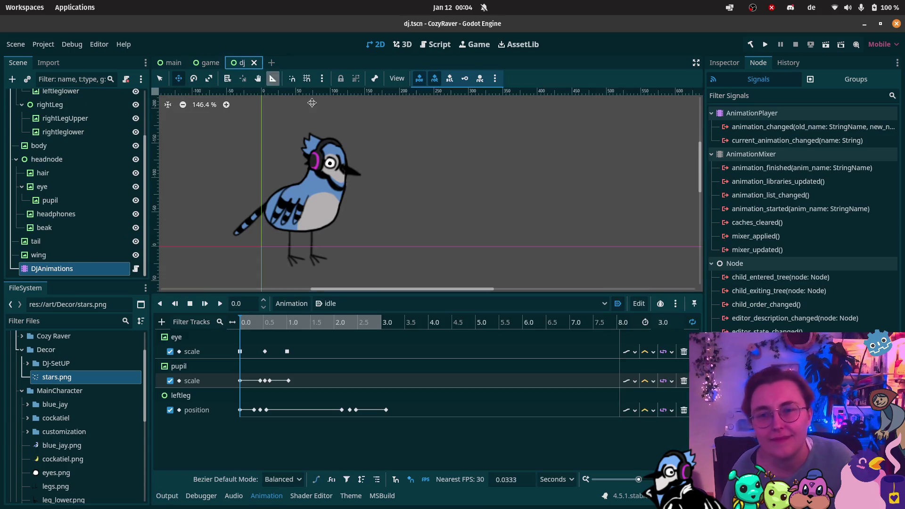
click(472, 304)
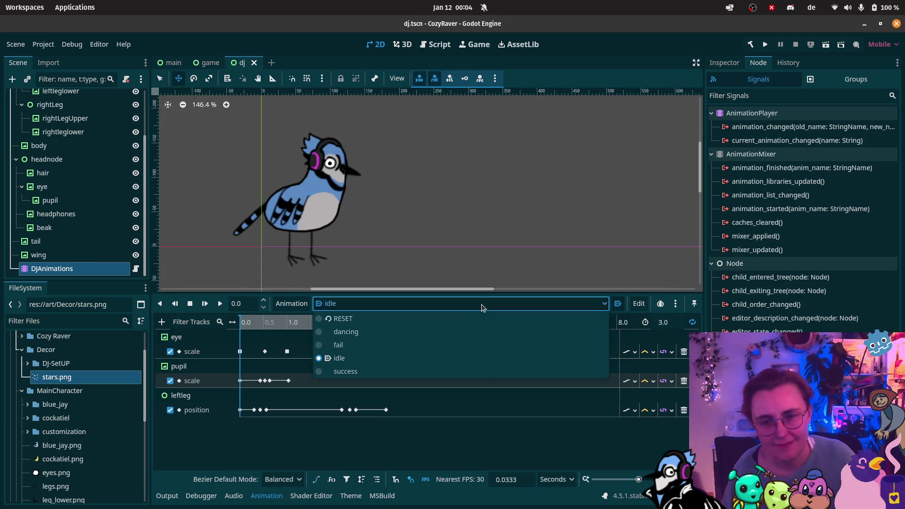
click(228, 162)
click(208, 62)
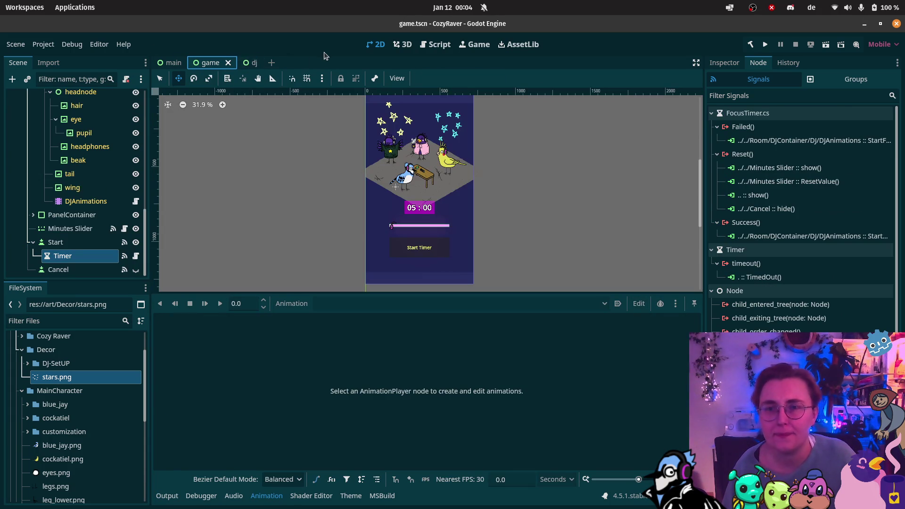
click(826, 44)
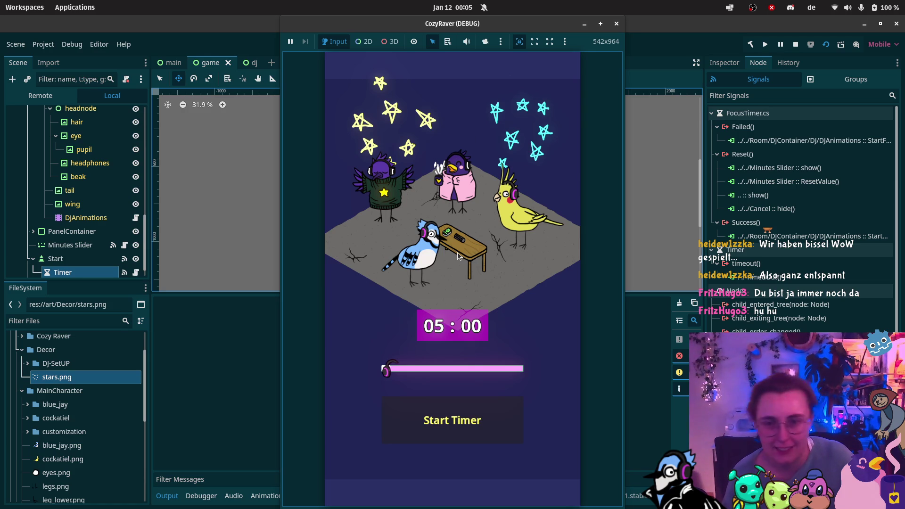
click(477, 420)
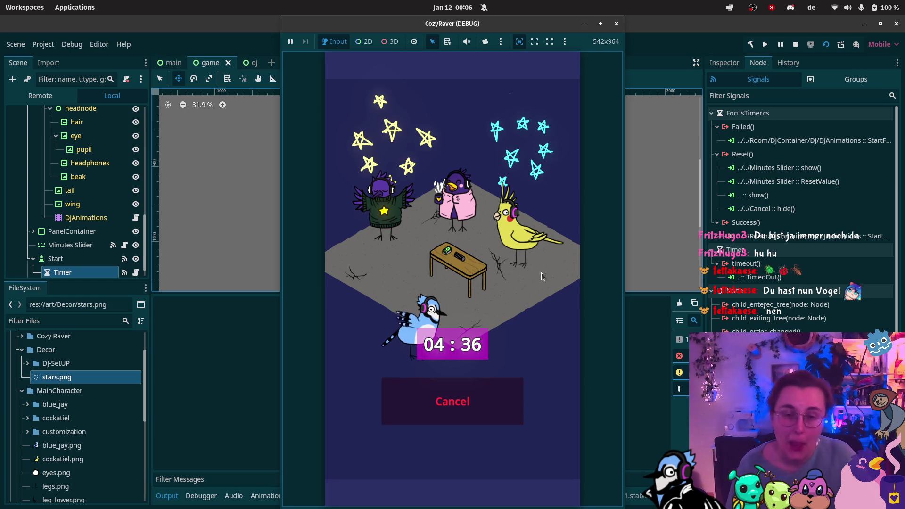
click(494, 404)
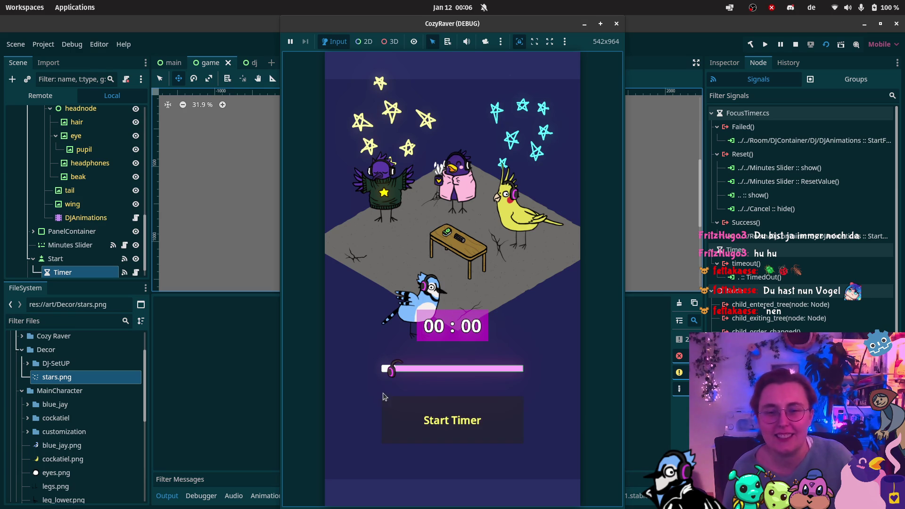
drag(392, 375, 418, 377)
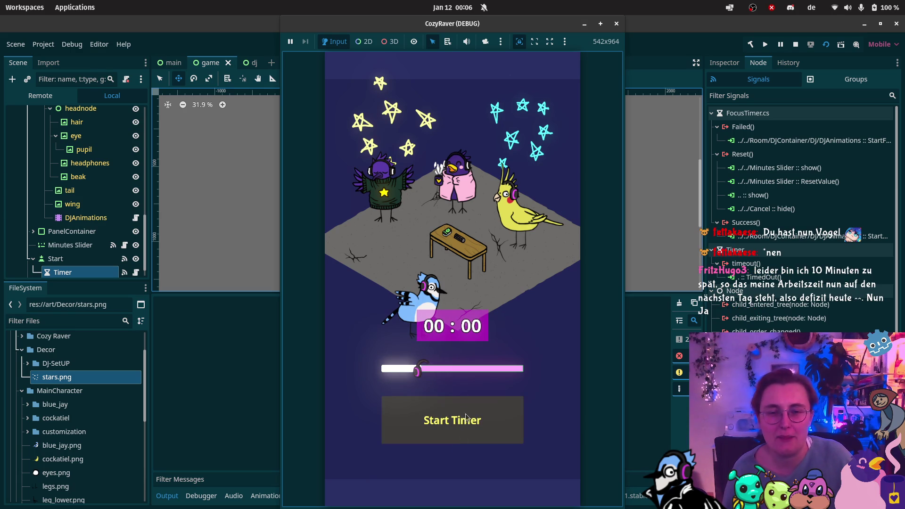
click(430, 439)
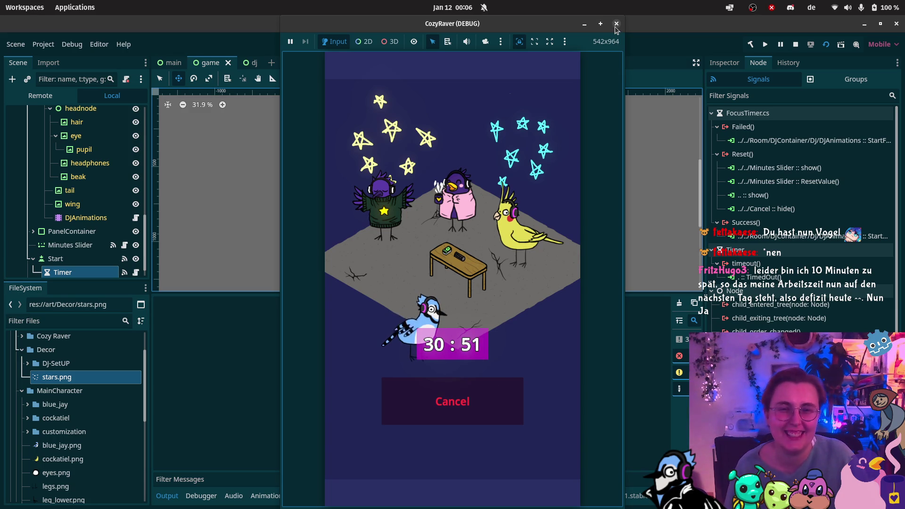
click(616, 27)
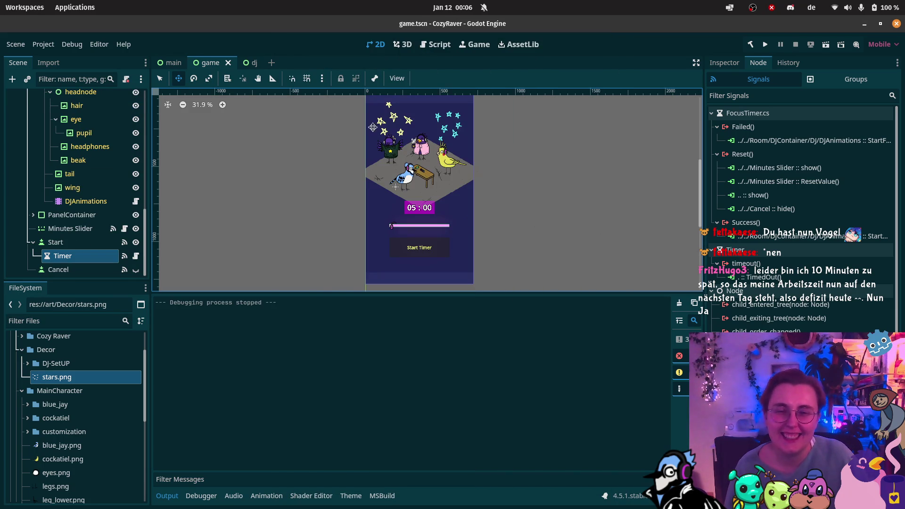
In the dj scene, revert the root DJ node's Position to its default and save
scroll(429, 172, up, 5)
scroll(428, 172, up, 4)
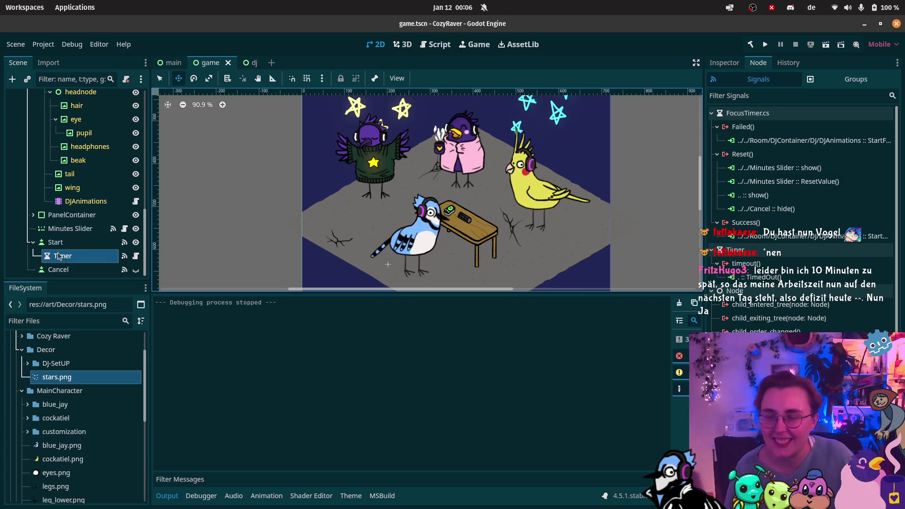
scroll(59, 256, up, 10)
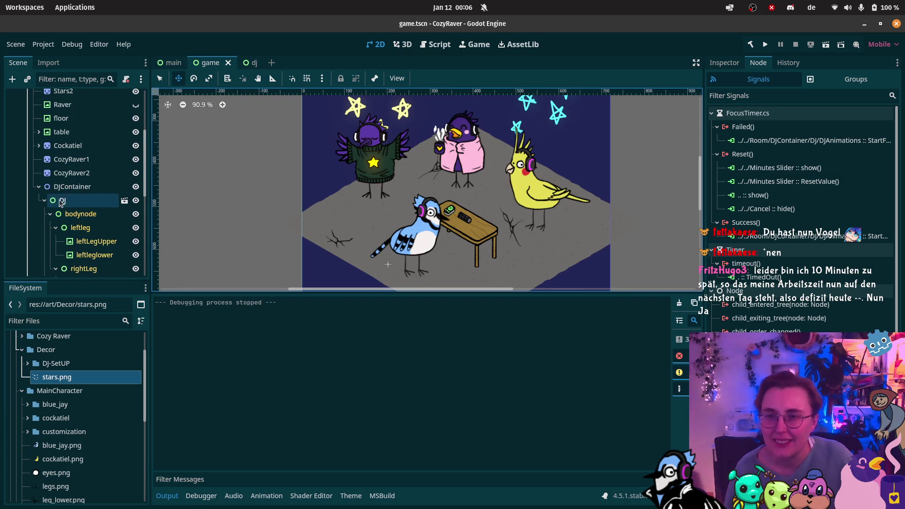
click(68, 187)
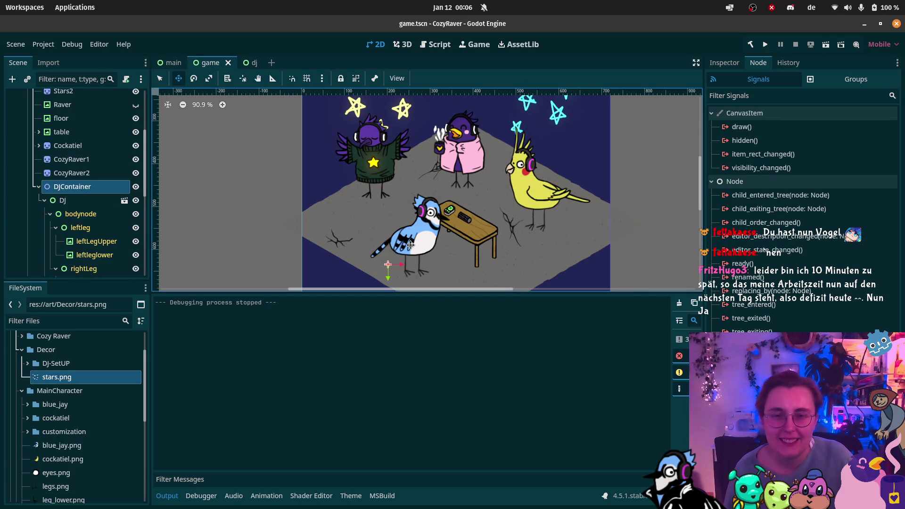
click(70, 200)
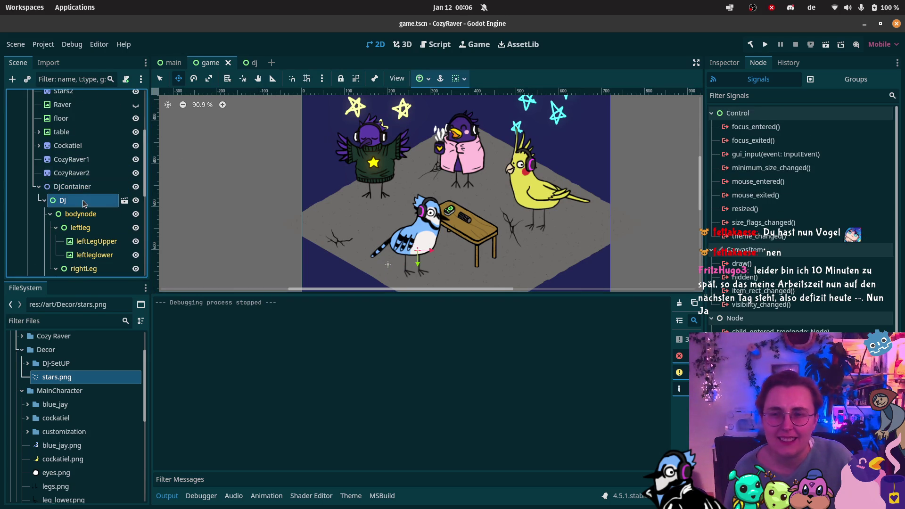
click(250, 62)
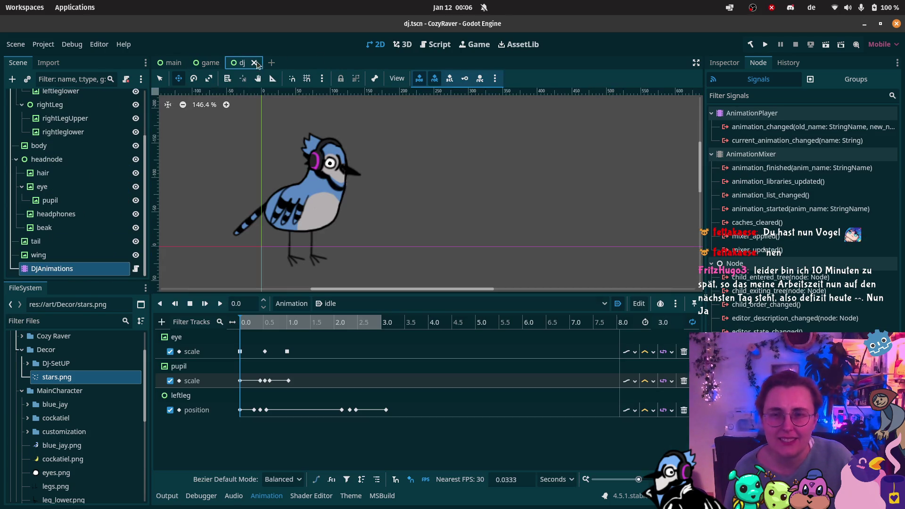
click(725, 62)
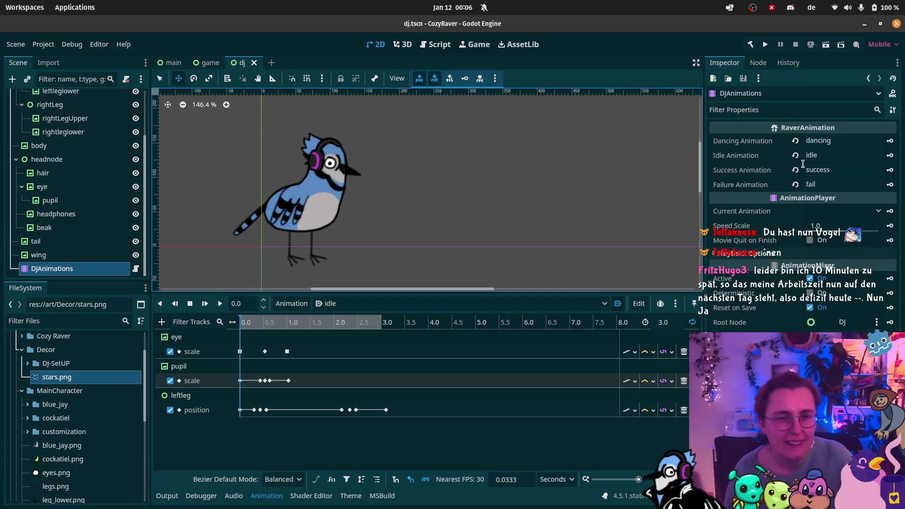
scroll(71, 142, up, 4)
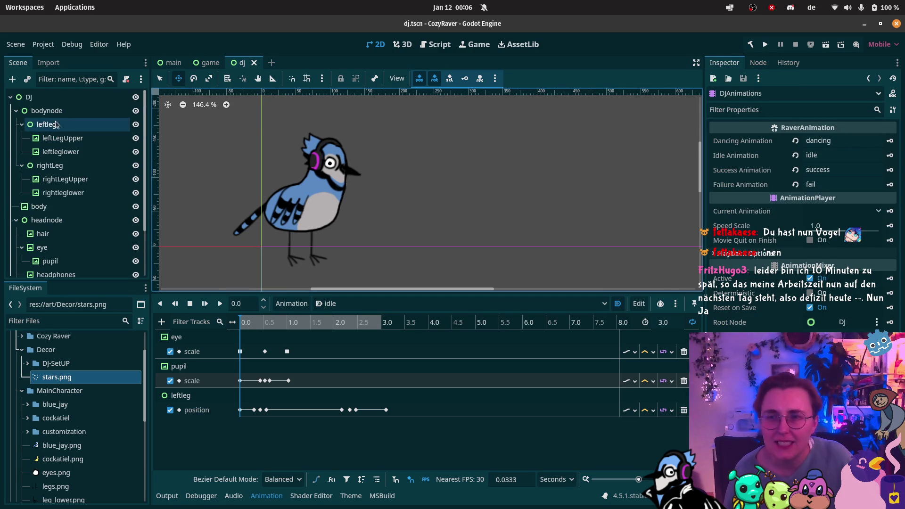
click(38, 97)
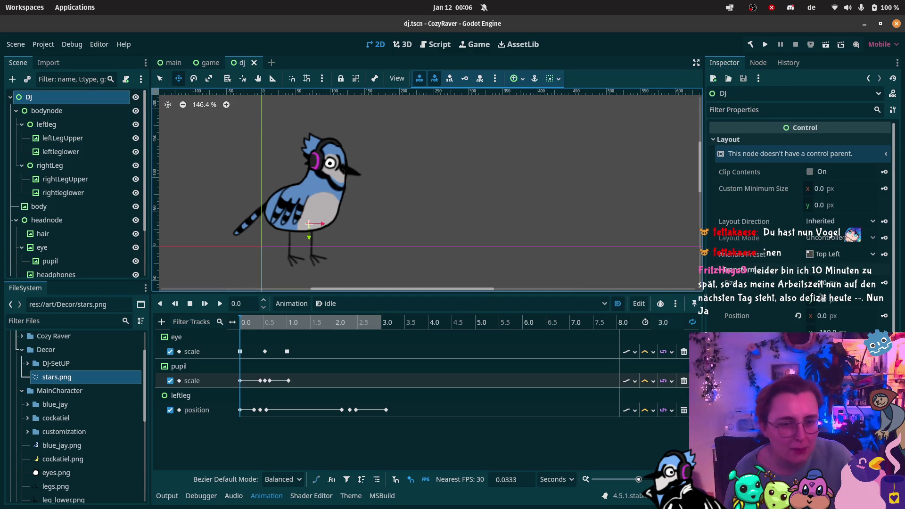
click(797, 317)
scroll(479, 224, down, 2)
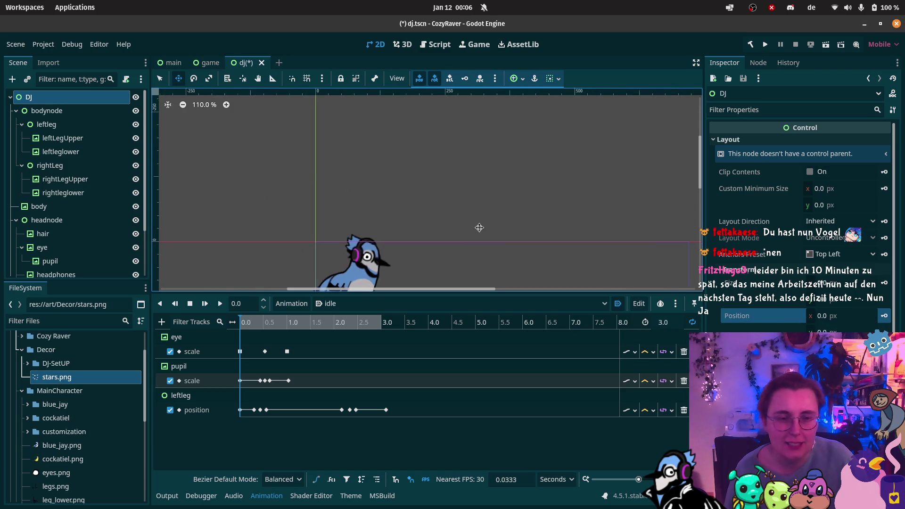
key(ctrl+s)
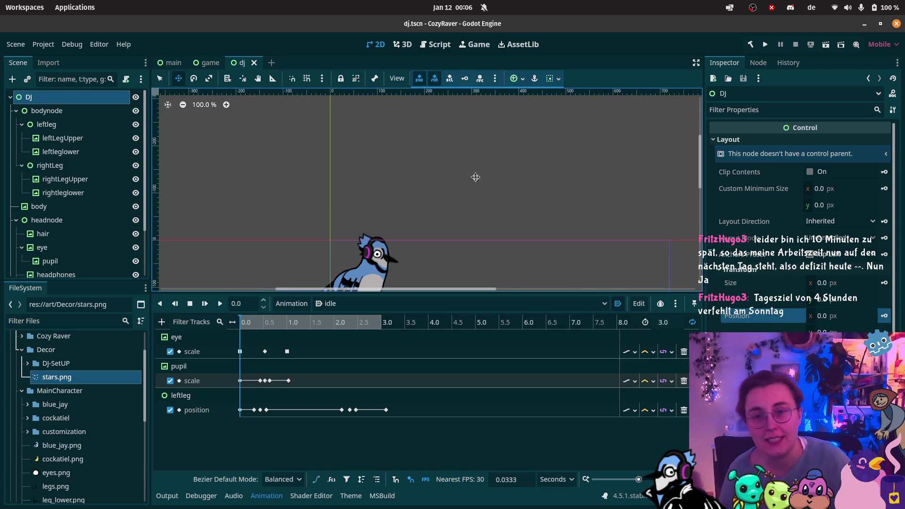
In the game scene, place the blue jay DJ at the table's left end and save
scroll(474, 158, down, 2)
click(208, 63)
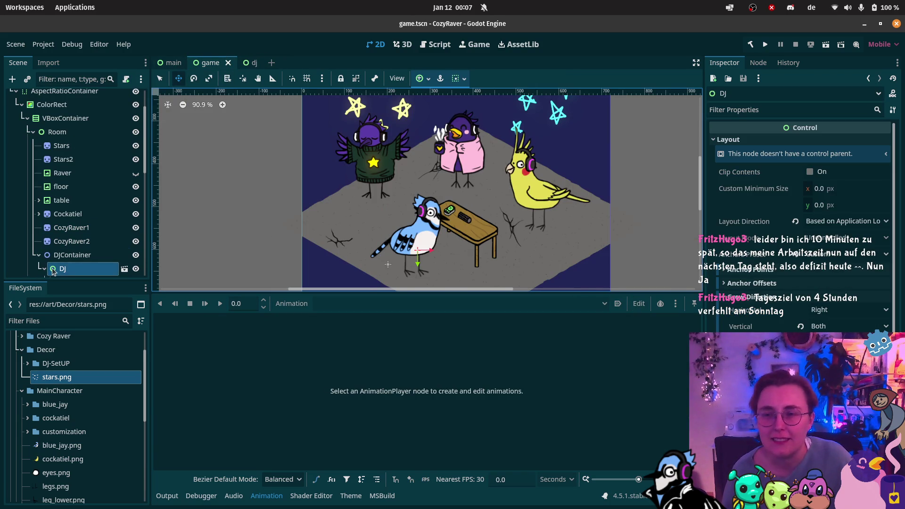
scroll(66, 267, down, 3)
click(71, 213)
click(63, 199)
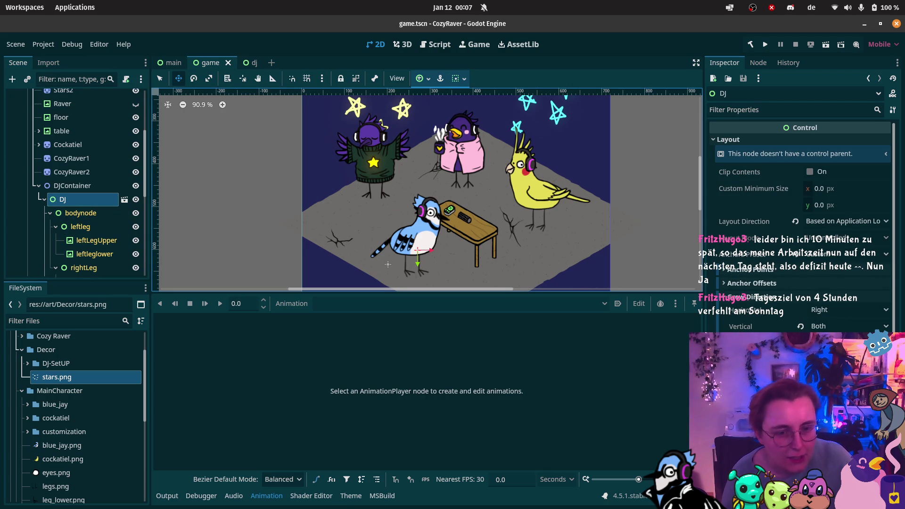
drag(418, 217, 418, 296)
scroll(394, 252, down, 2)
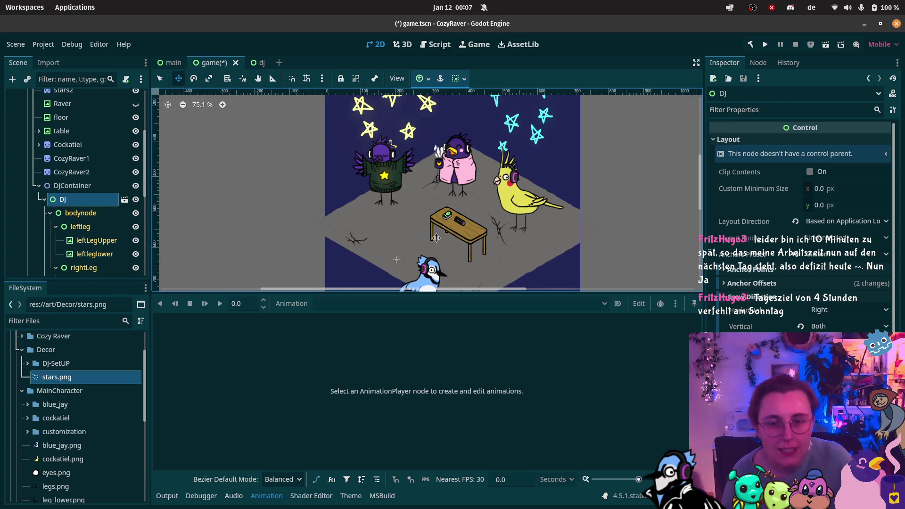
drag(395, 252, 393, 199)
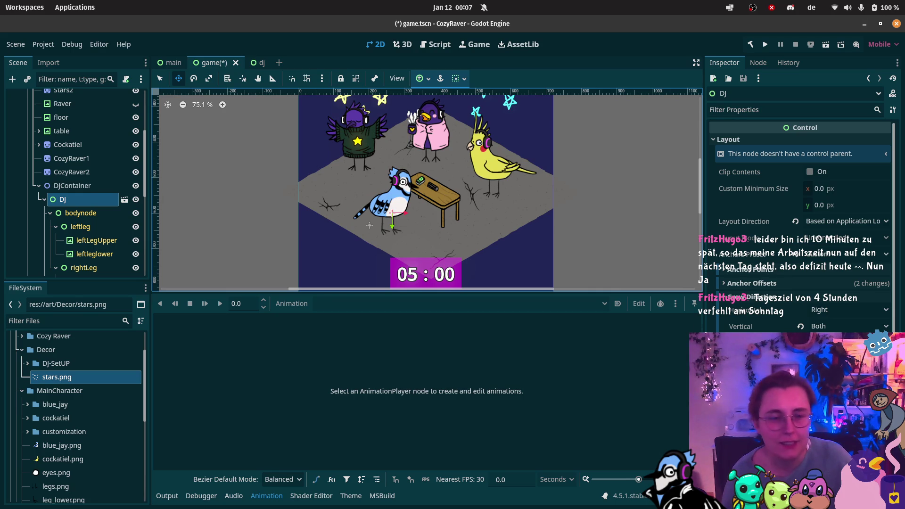
key(ctrl+z)
key(ctrl+z)
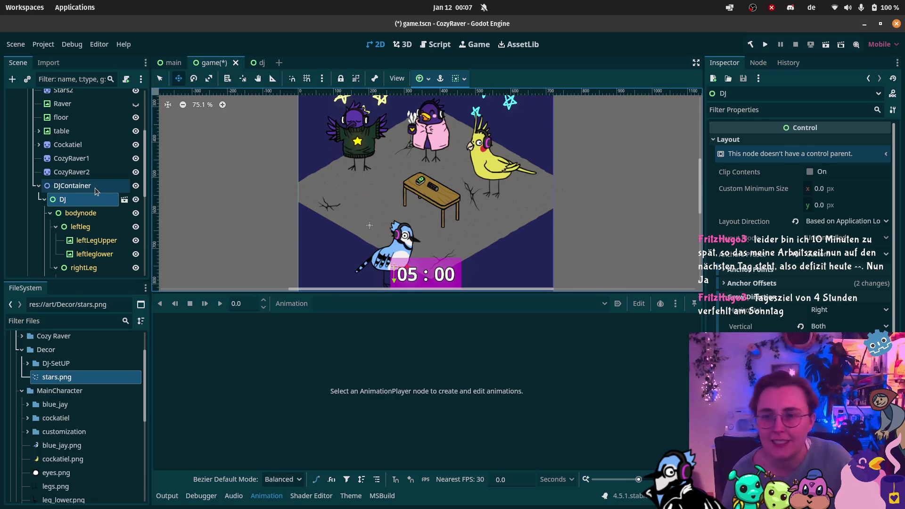
drag(406, 255, 392, 198)
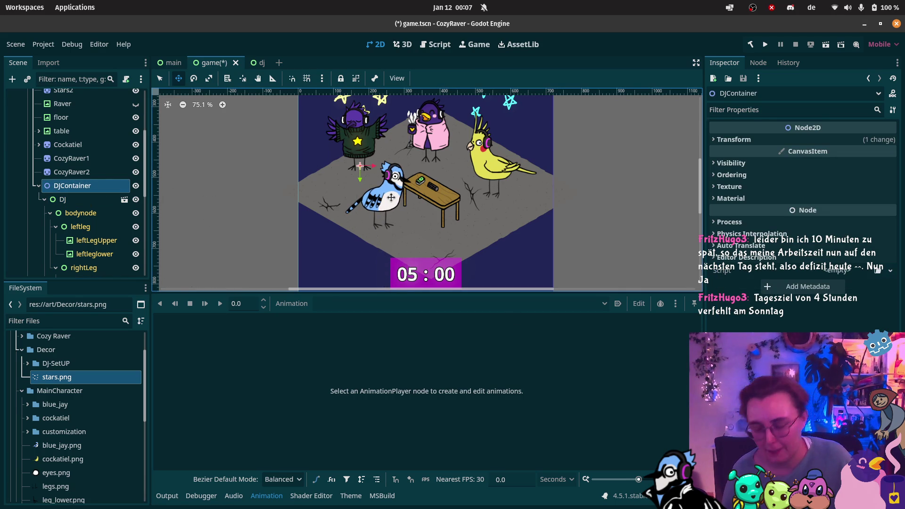
key(ctrl+s)
Collapse the DJ node's children and select the DJ node
scroll(435, 205, down, 2)
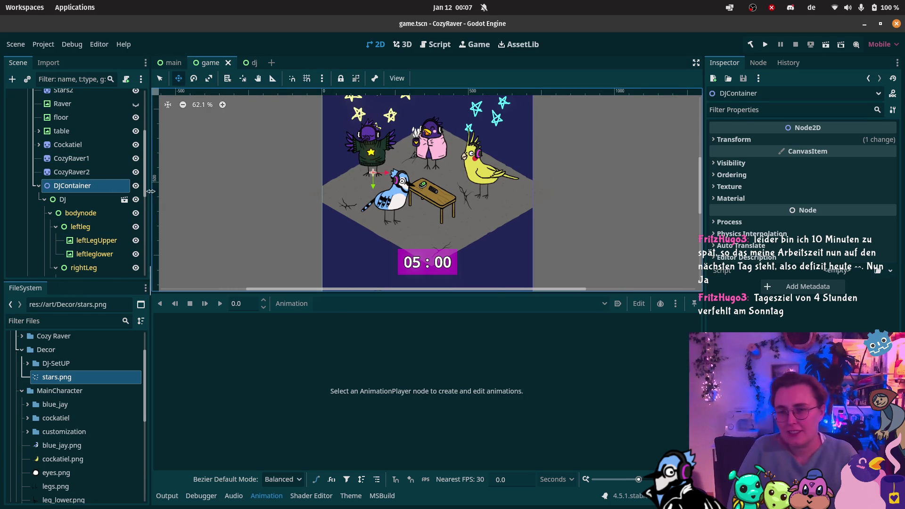
scroll(117, 200, down, 2)
scroll(117, 201, down, 8)
scroll(71, 188, up, 9)
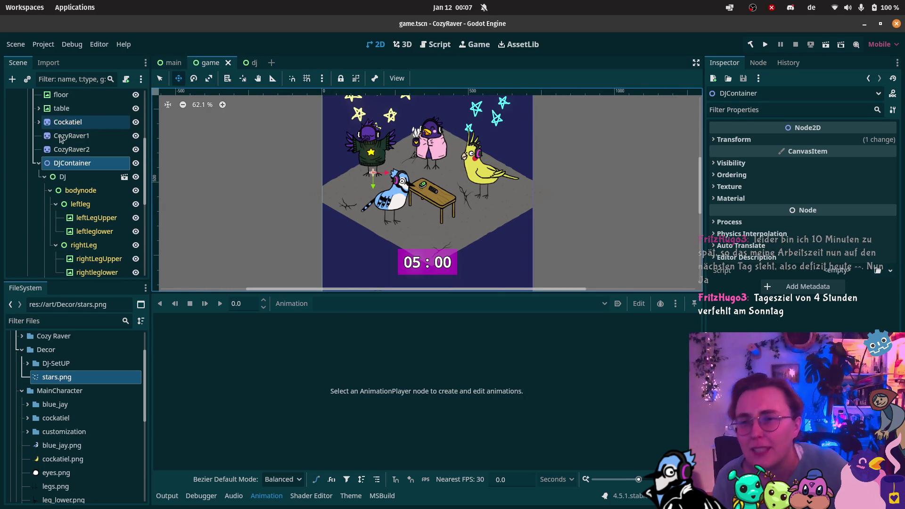
click(52, 176)
click(45, 176)
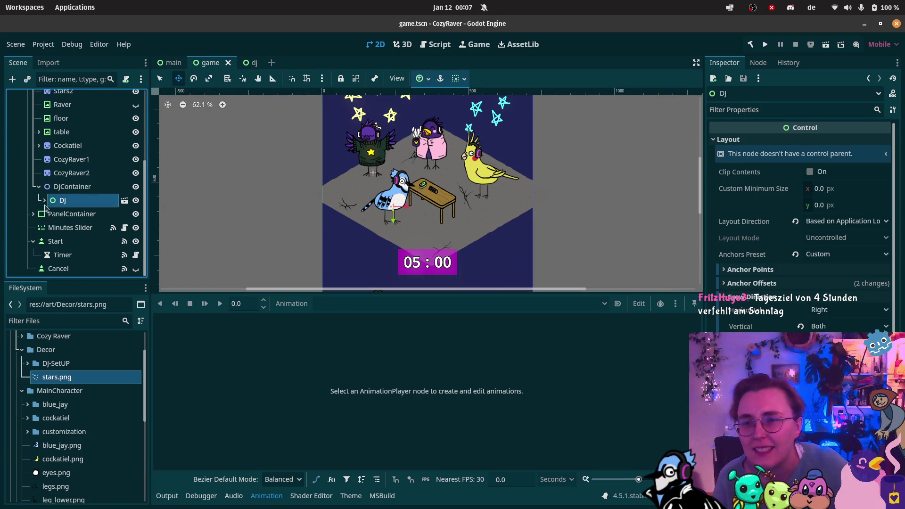
Select the Minutes Slider to view its 0–120 range with a step of 1
click(62, 229)
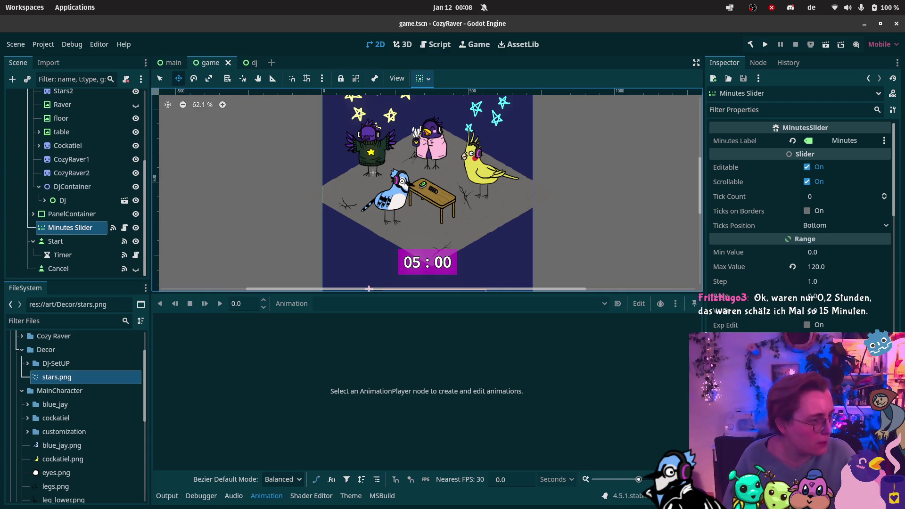
Add a private void ResetTimerState() method to FocusTimer.cs holding CancelTimer's reset lines
key(alt+Tab)
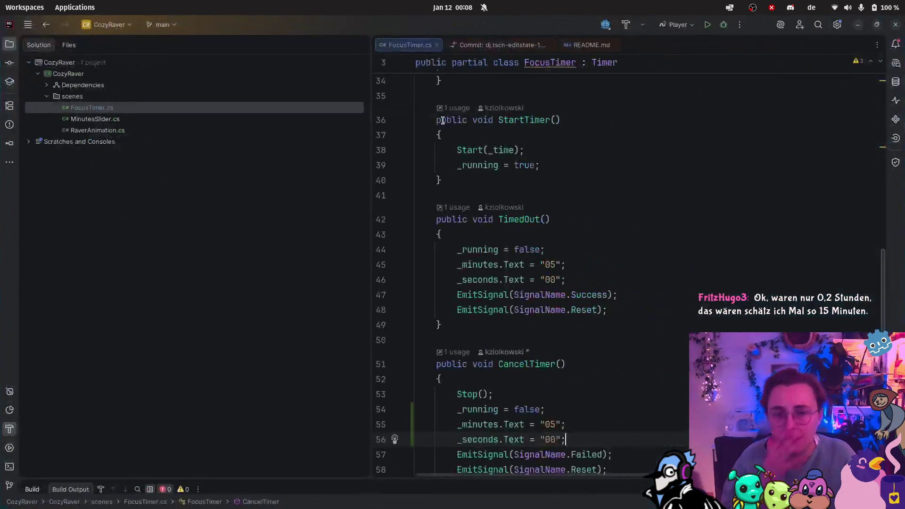
drag(371, 280, 207, 279)
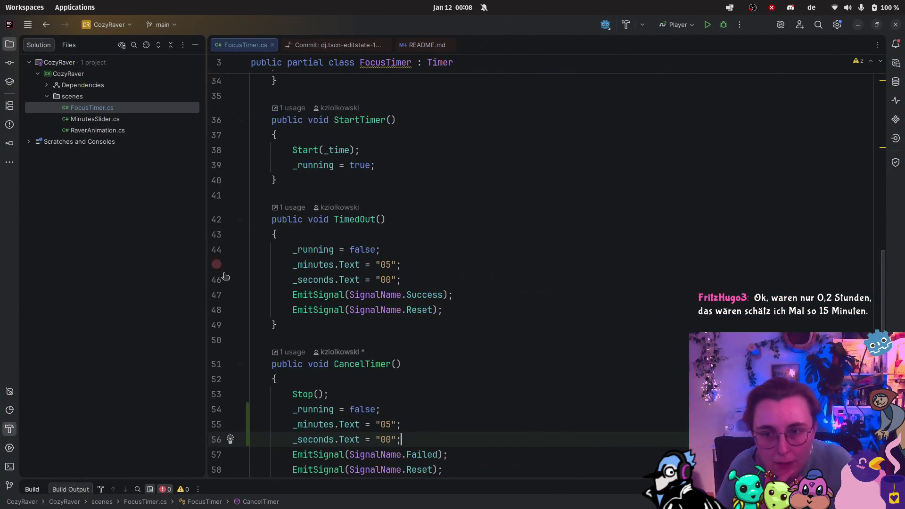
scroll(353, 355, down, 2)
scroll(352, 354, down, 2)
click(309, 304)
key(Return)
key(Return)
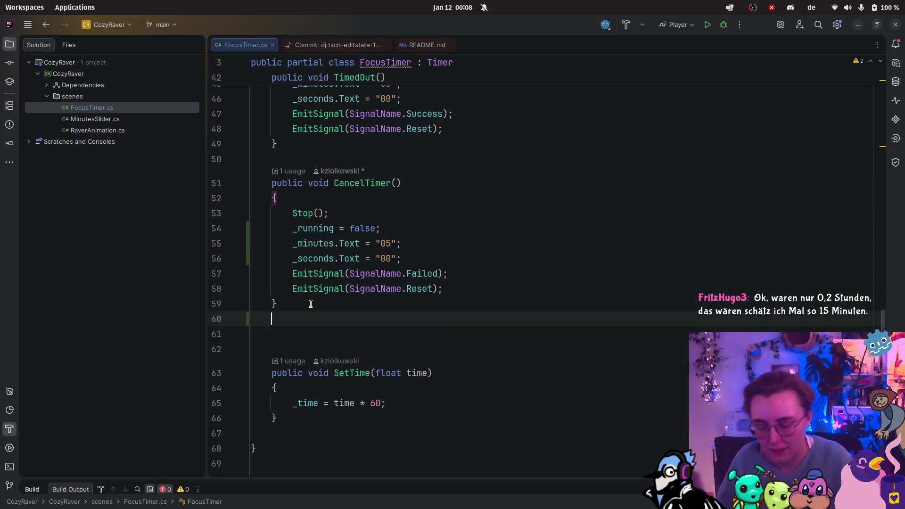
text(private )
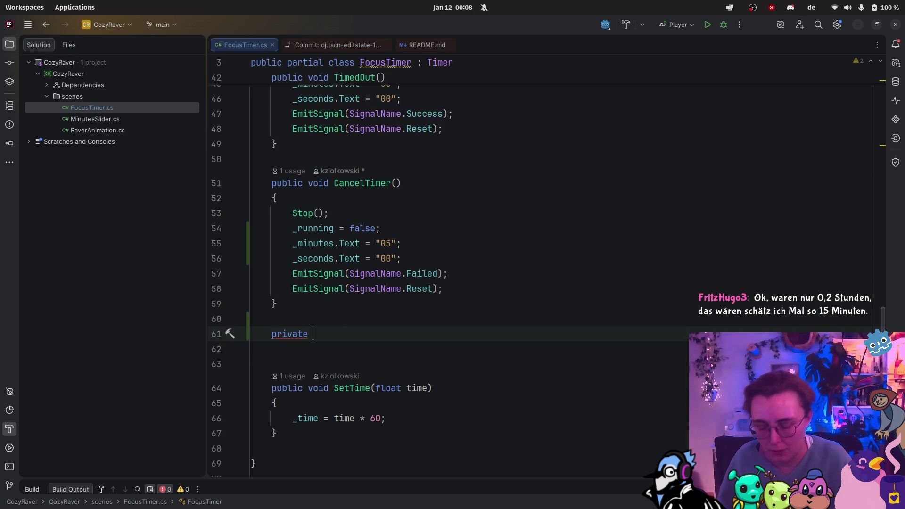
text(void Reset)
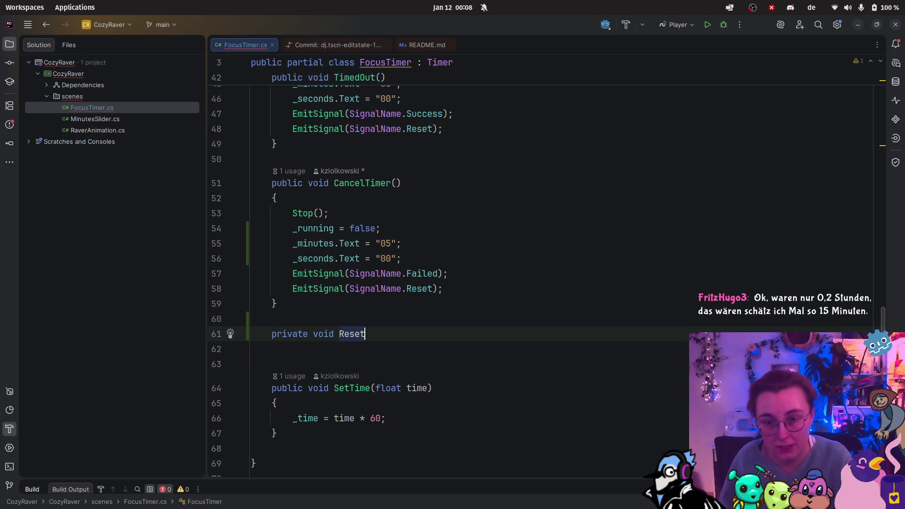
text(Timer)
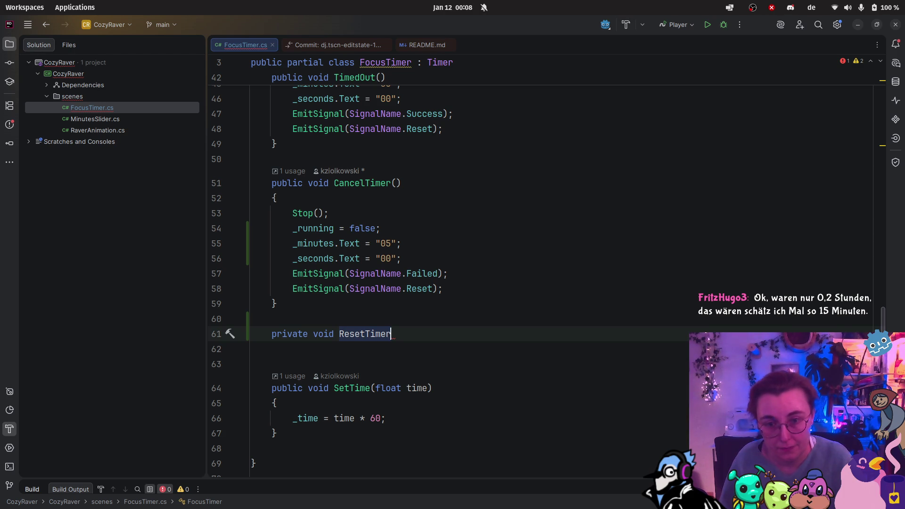
text(State(){)
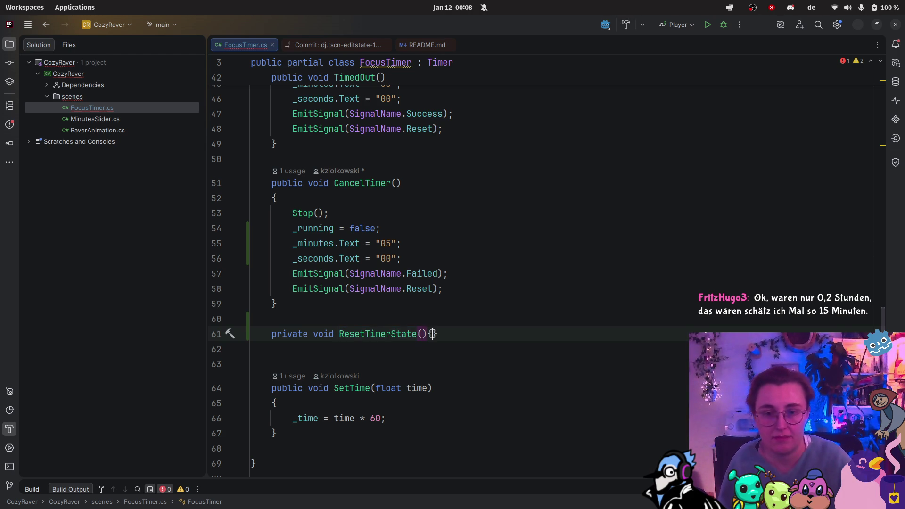
key(Return)
text({)
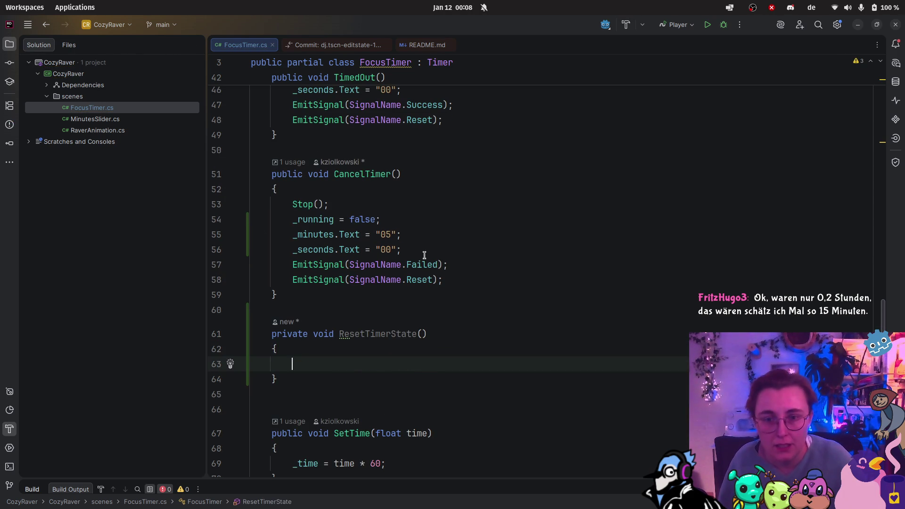
mouse_move(422, 254)
mouse_down()
mouse_move(255, 233)
mouse_move(249, 218)
mouse_up()
key(ctrl+x)
click(299, 335)
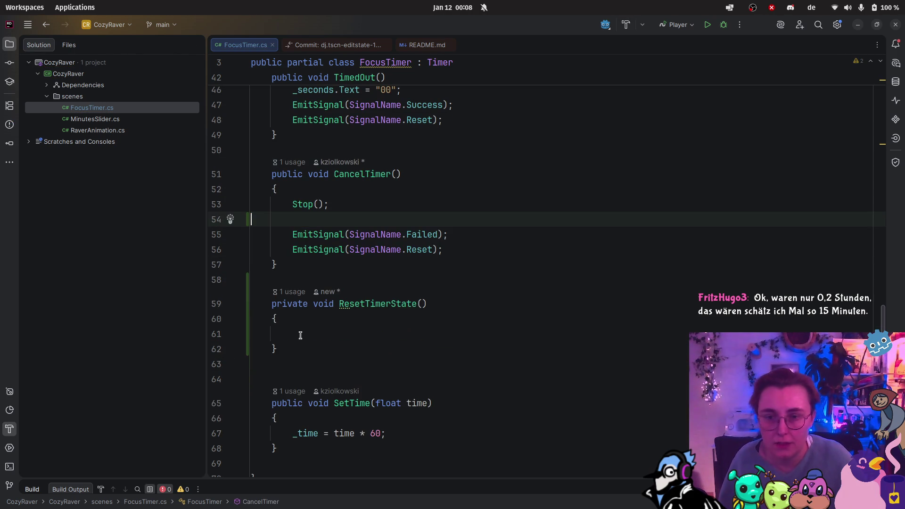
key(ctrl+v)
Replace the reset lines in TimedOut and CancelTimer with ResetTimerState(); calls
scroll(359, 278, up, 3)
drag(402, 180, 238, 152)
key(BackSpace)
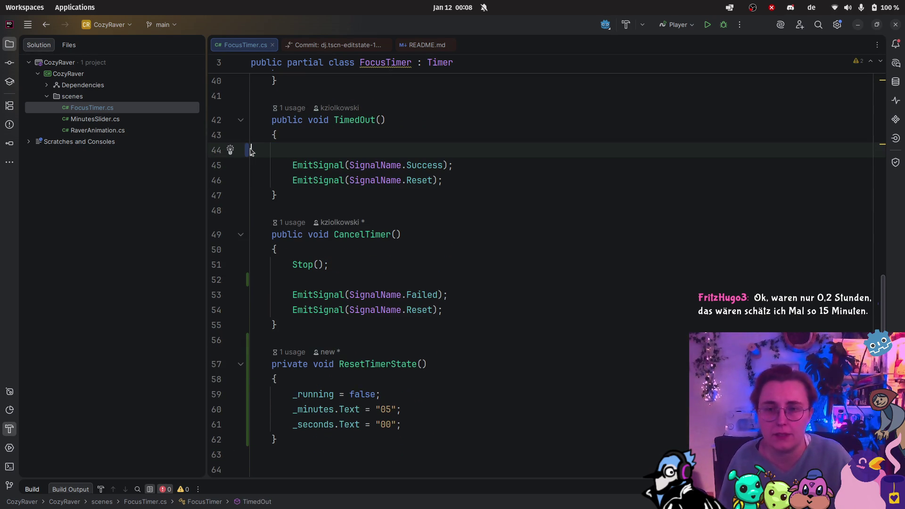
text(Reset)
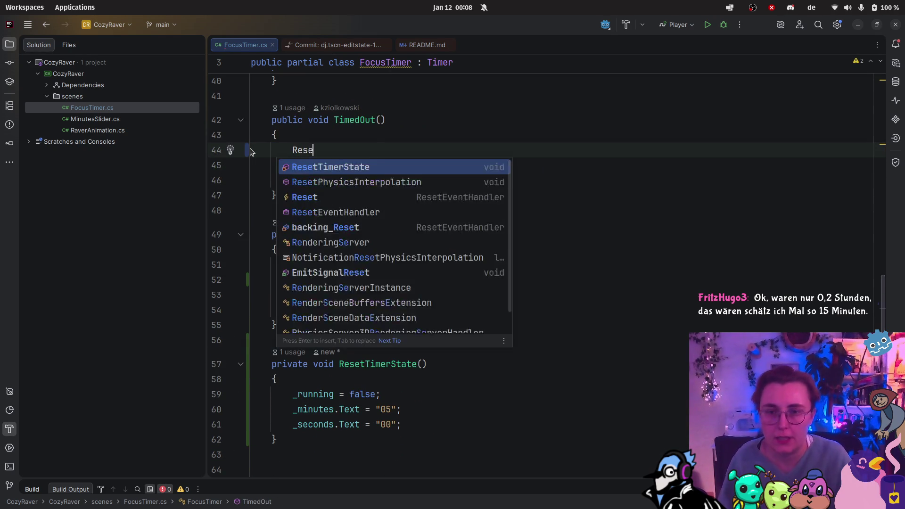
key(Down)
key(Return)
text(();)
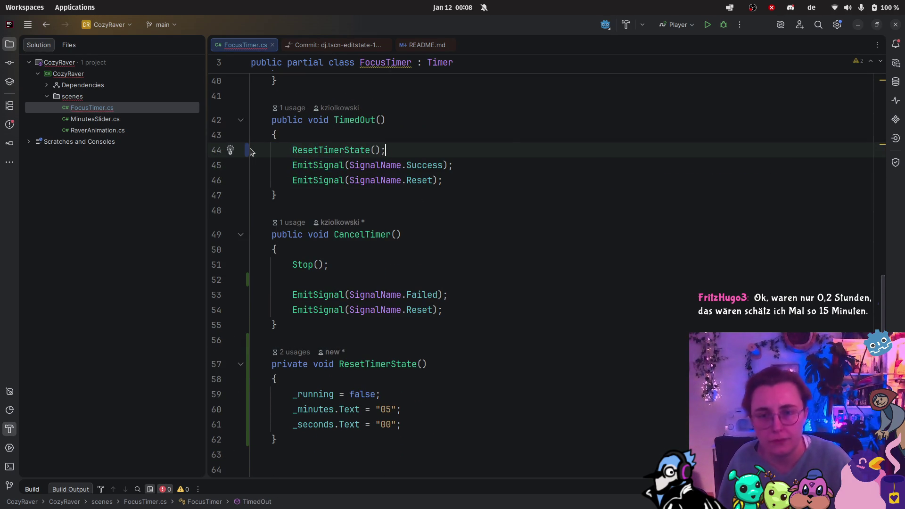
click(321, 278)
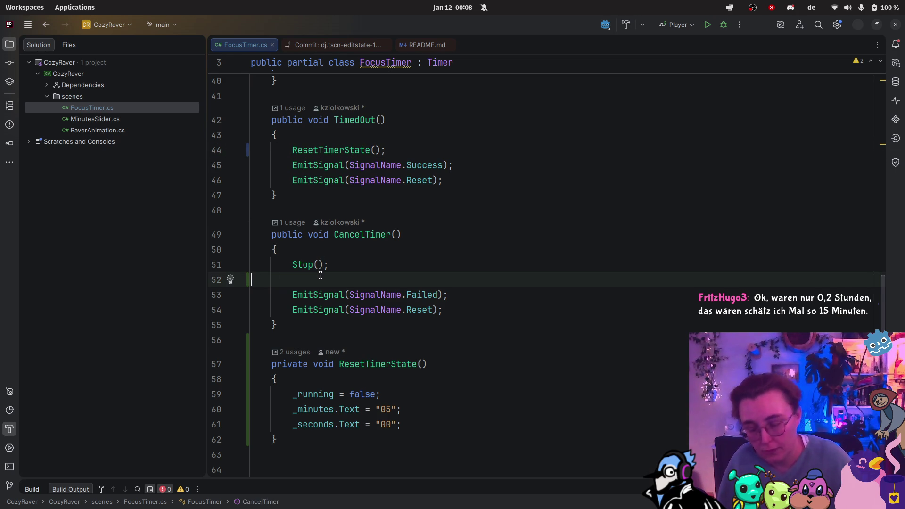
text(ResetTimerSta)
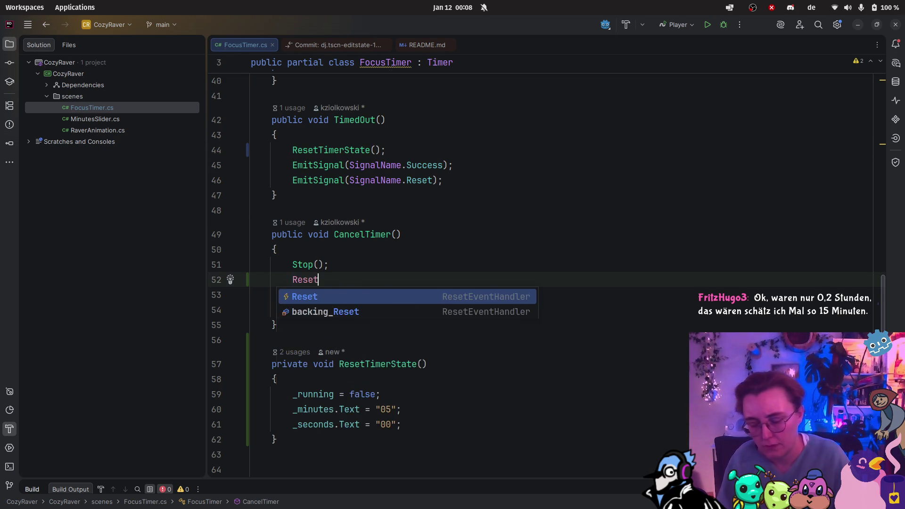
key(Return)
text(;)
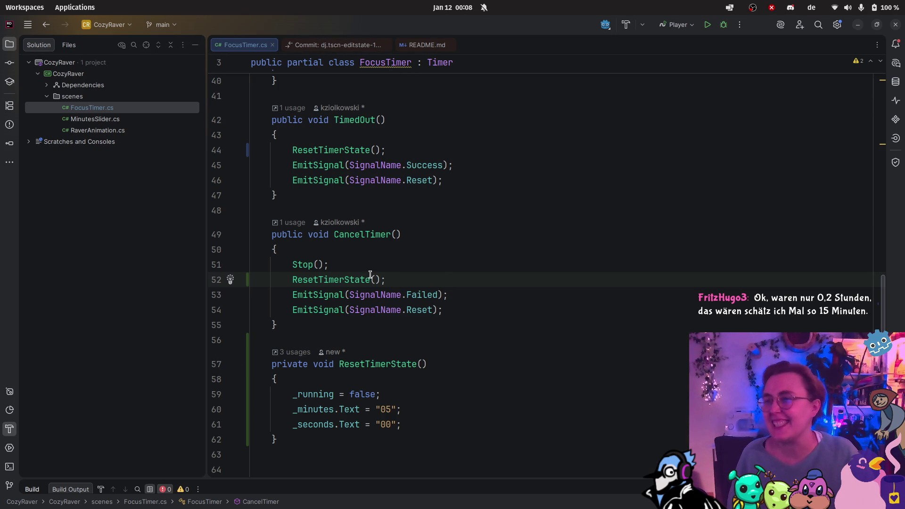
scroll(446, 295, down, 2)
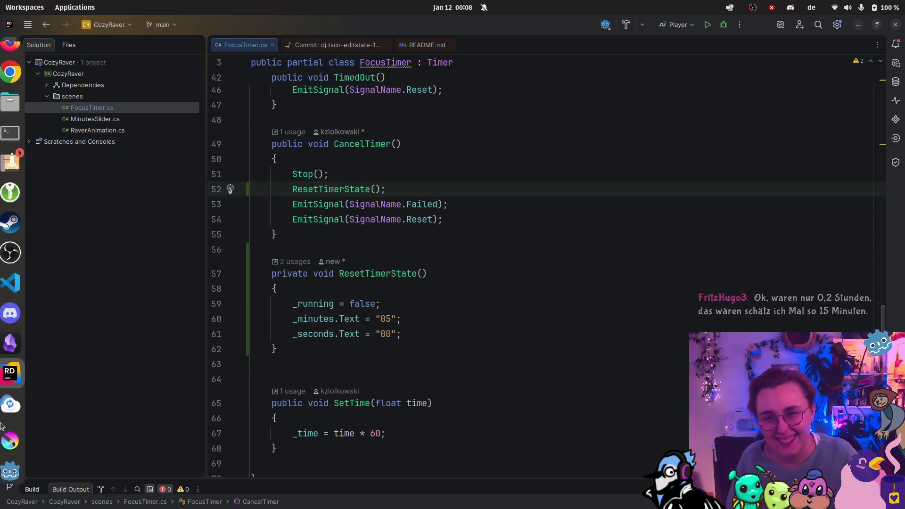
Back in Godot, collapse the animation panel, test-run the 05:00 timer, then close the game
click(10, 467)
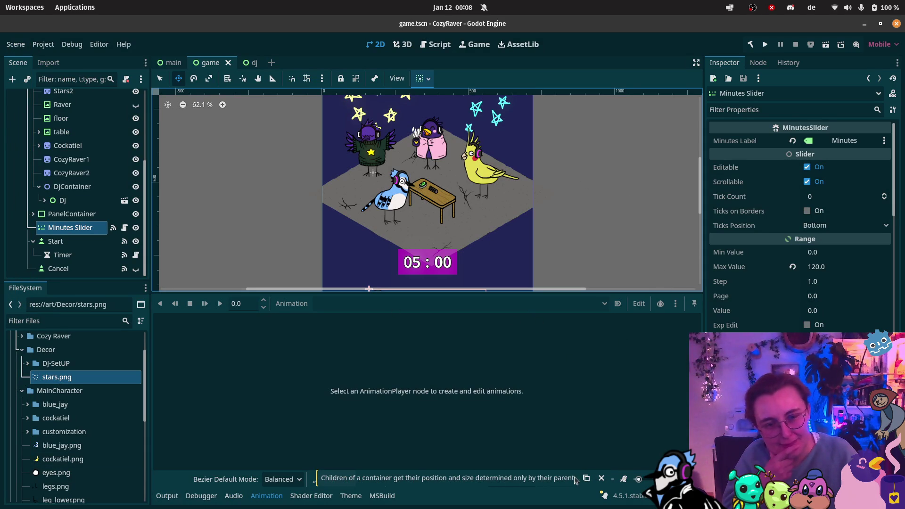
click(265, 497)
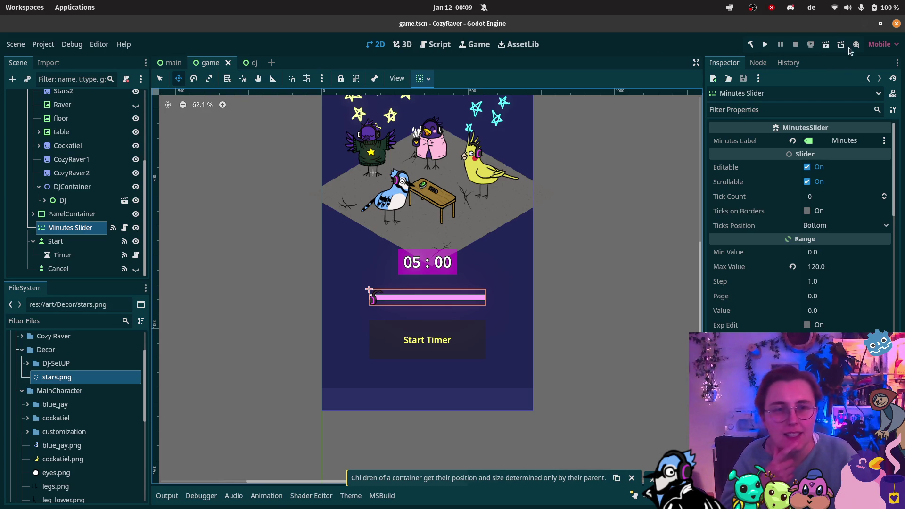
click(826, 44)
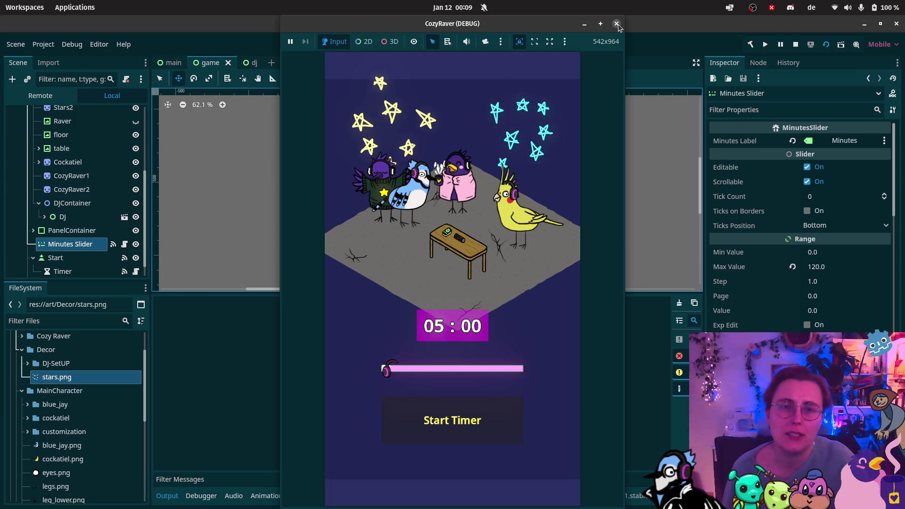
click(617, 24)
Open the dj scene in 2D view and inspect the DJAnimations tracks and the DJ root node
click(253, 63)
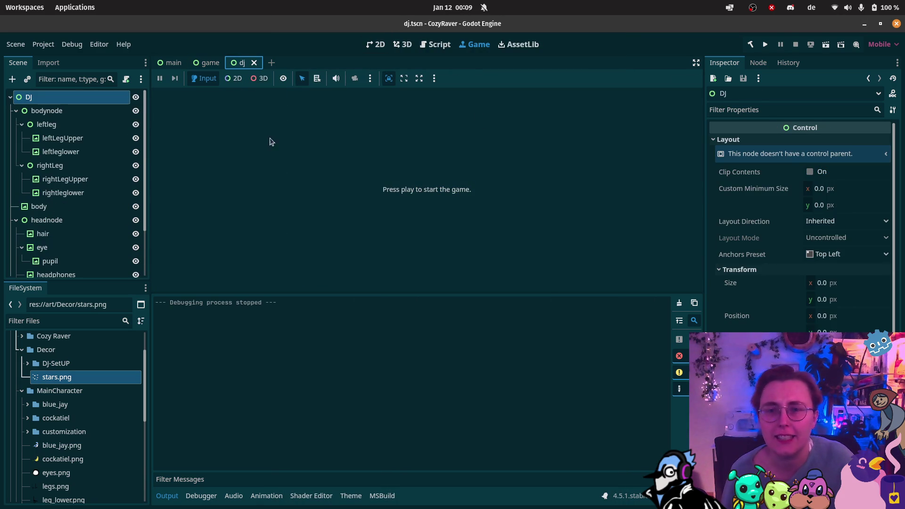
click(376, 44)
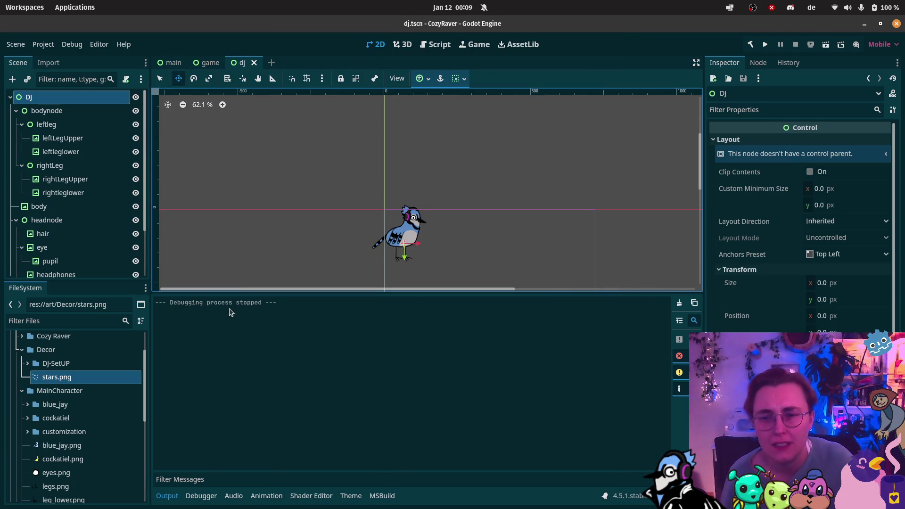
click(268, 496)
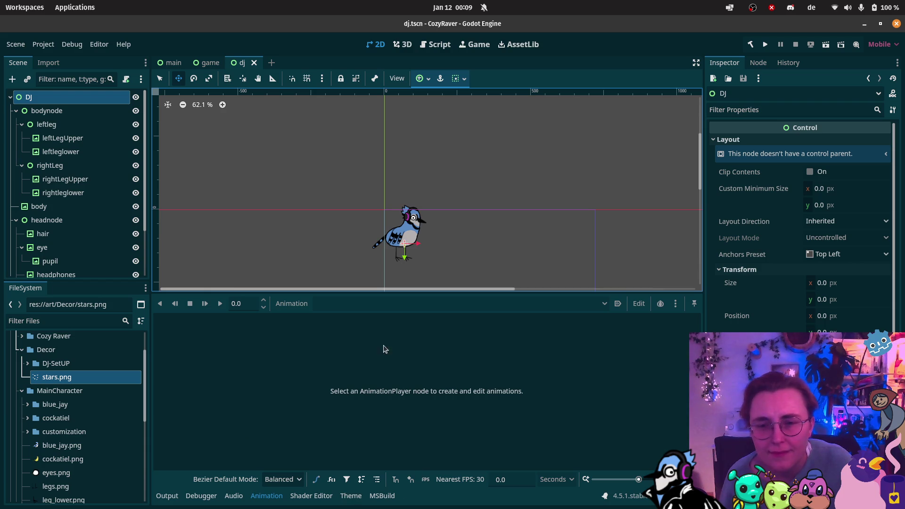
scroll(61, 233, down, 3)
click(52, 269)
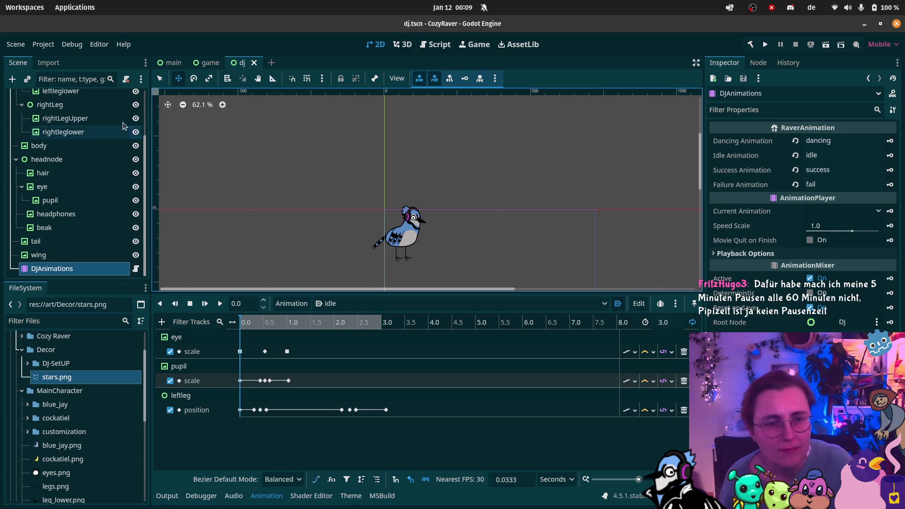
scroll(71, 141, up, 5)
click(28, 97)
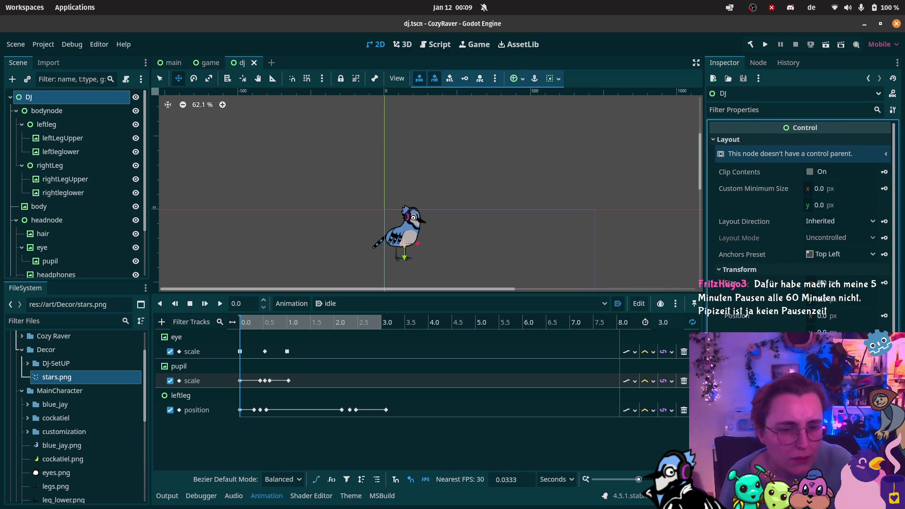
scroll(874, 279, down, 3)
scroll(741, 320, up, 3)
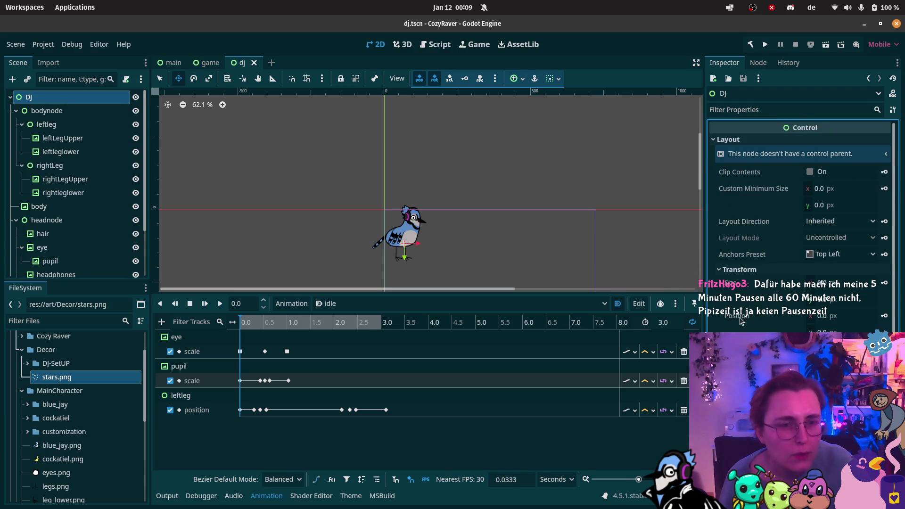
Toggle the DJ anchors preset to Custom and back to Top Left, then save the dj scene
click(830, 257)
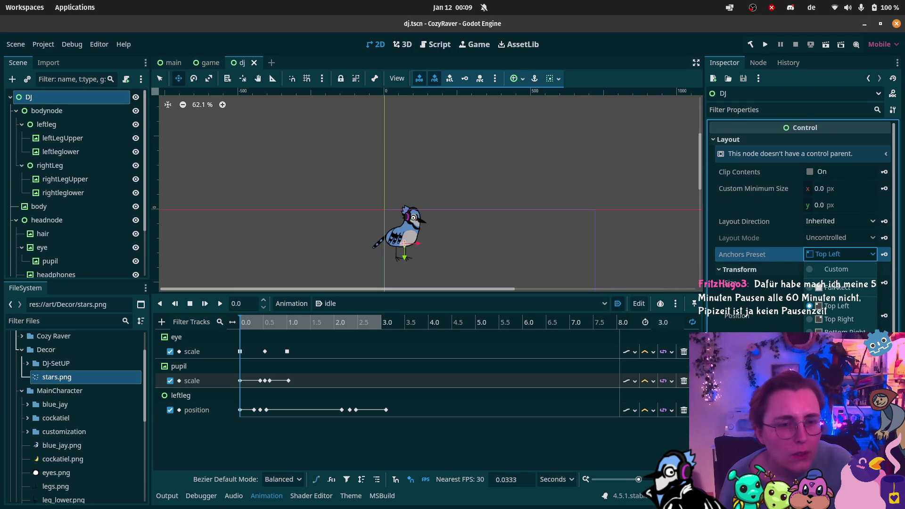
click(836, 269)
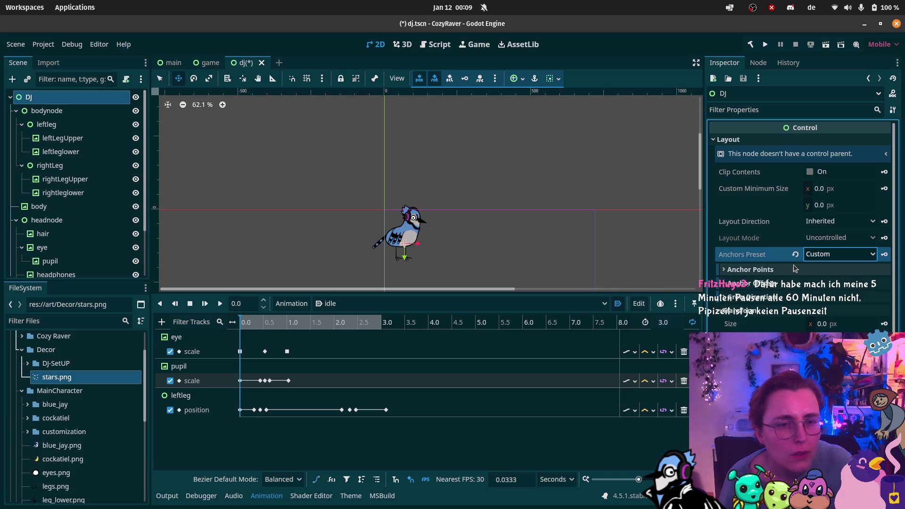
click(837, 254)
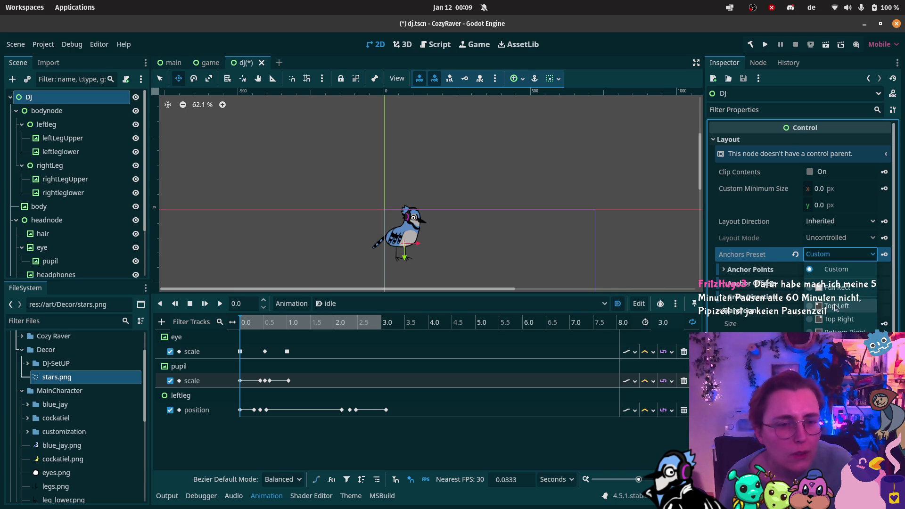
click(836, 307)
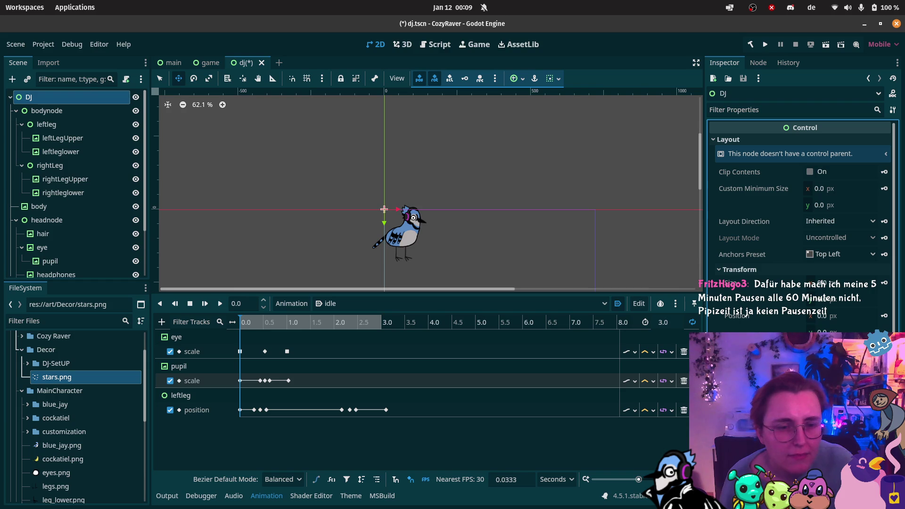
key(ctrl+s)
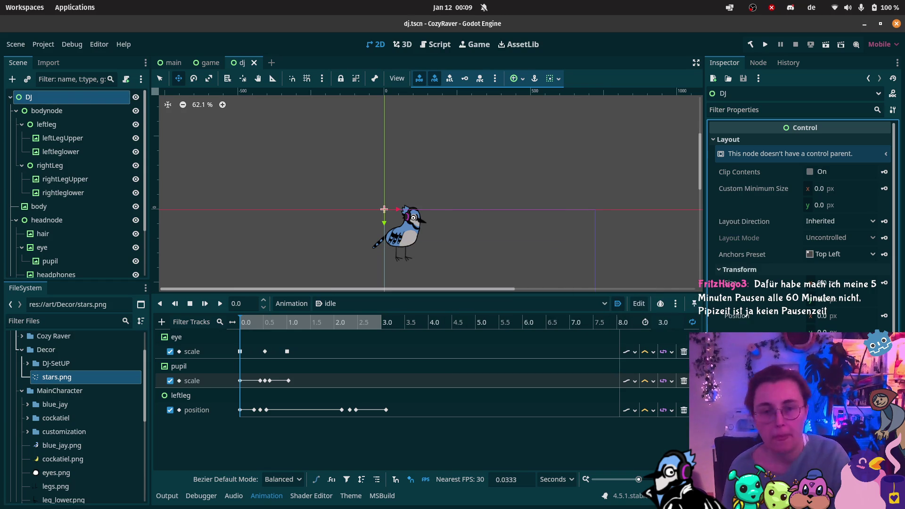
click(205, 63)
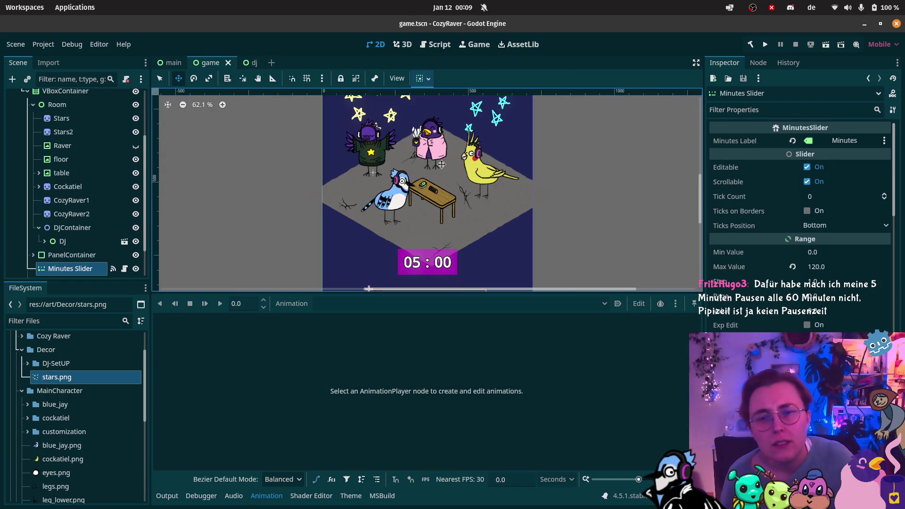
Test-run the game scene, then play and stop the DJ's idle animation preview in DJAnimations
click(826, 44)
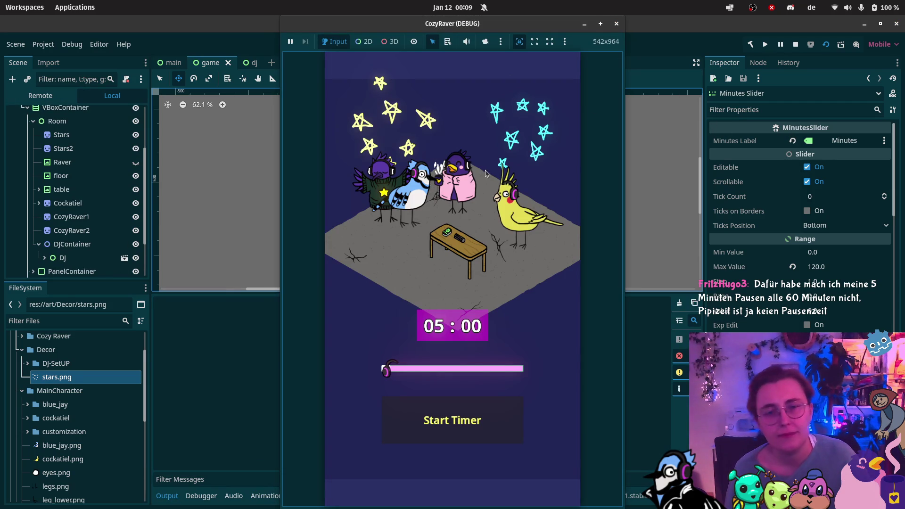
click(617, 24)
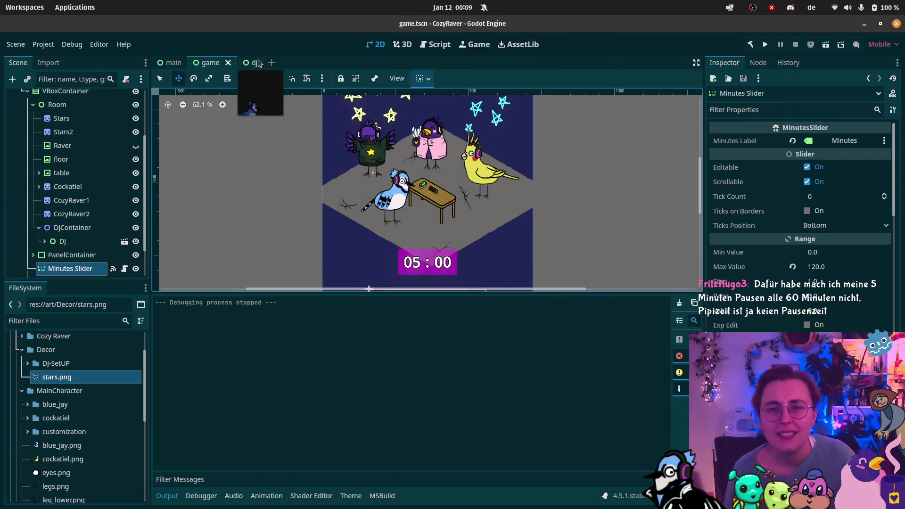
click(242, 62)
scroll(439, 258, up, 3)
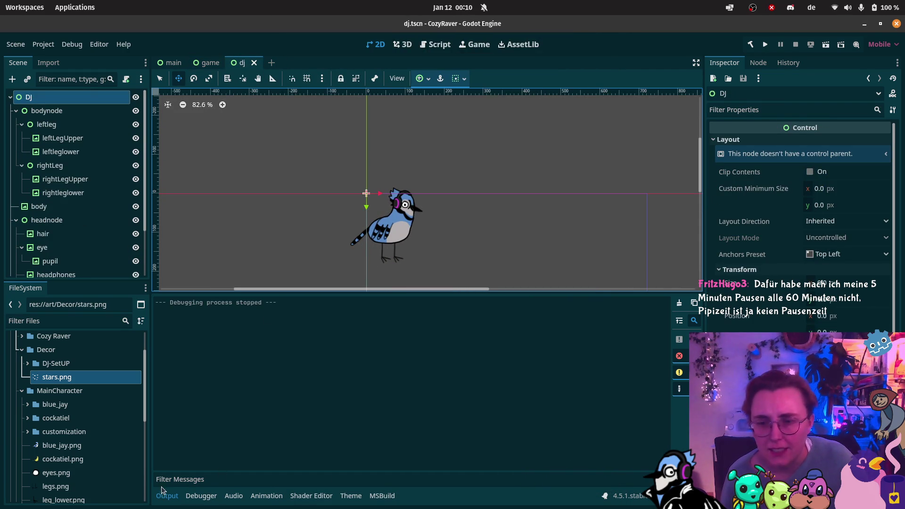
scroll(71, 212, down, 3)
click(52, 269)
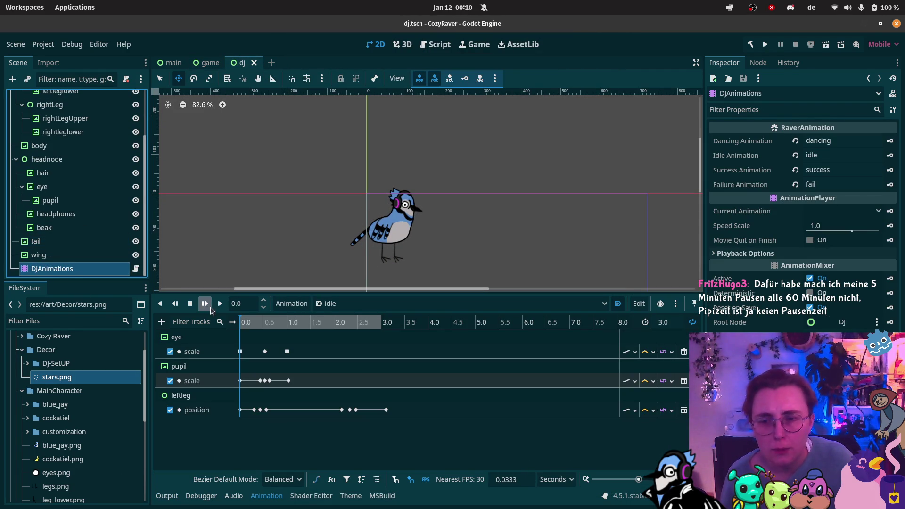
click(219, 304)
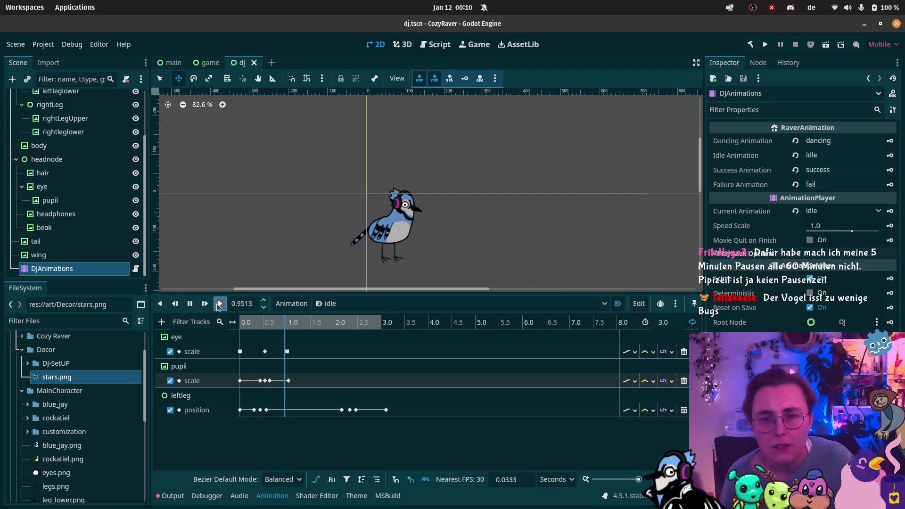
click(190, 304)
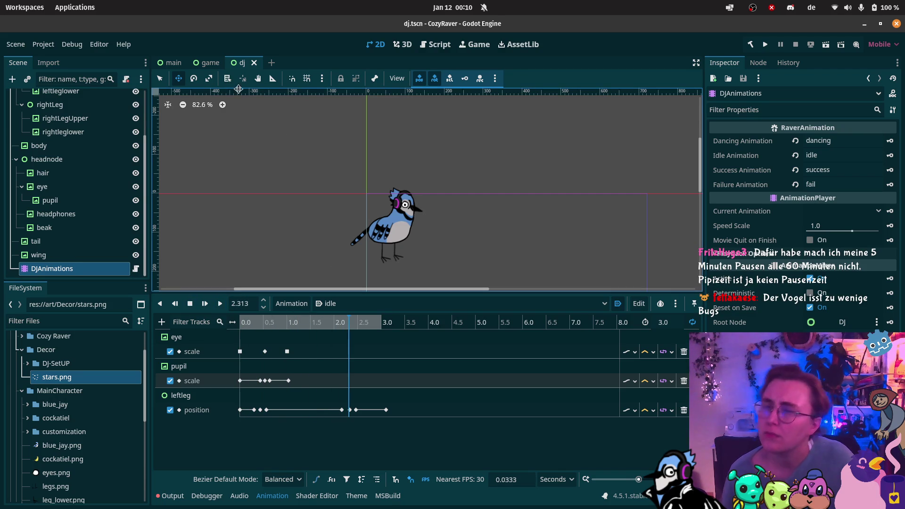
click(207, 65)
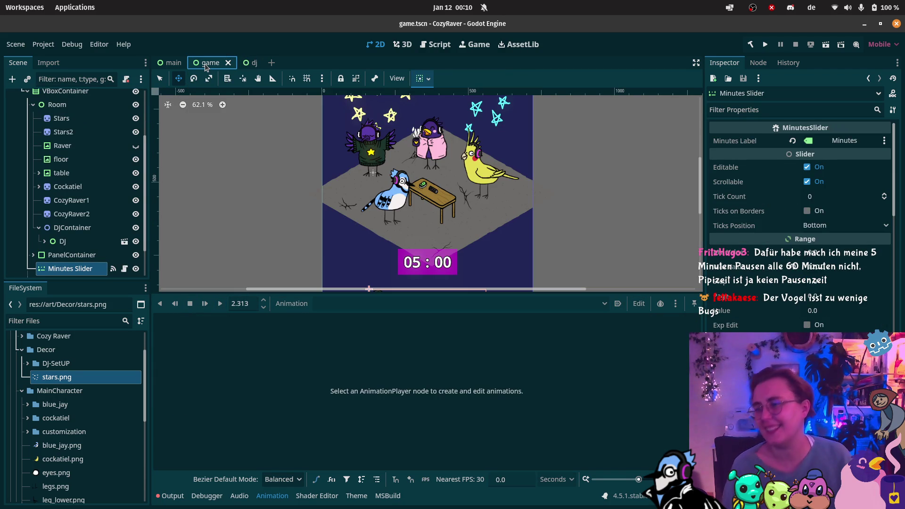
Run the game, start the 05:00 focus timer, cancel it at 04:46, and close the game window
scroll(439, 168, down, 2)
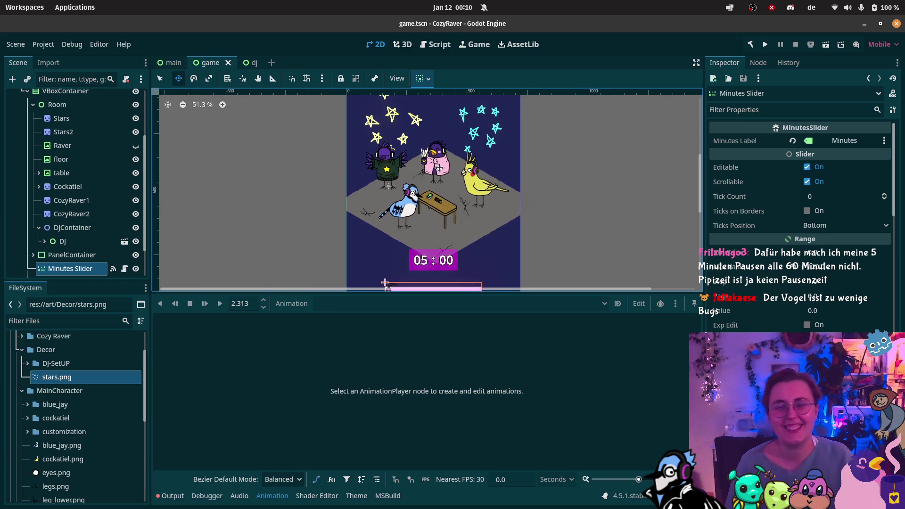
scroll(440, 167, up, 4)
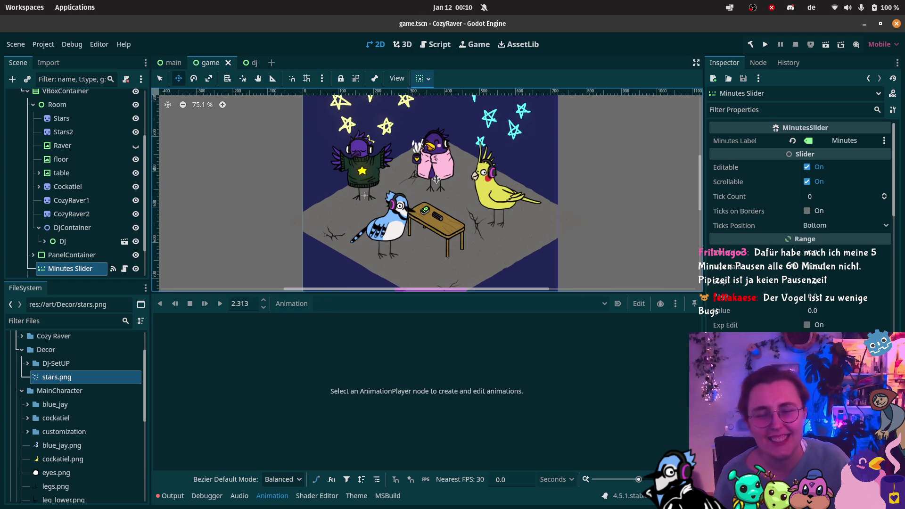
click(826, 45)
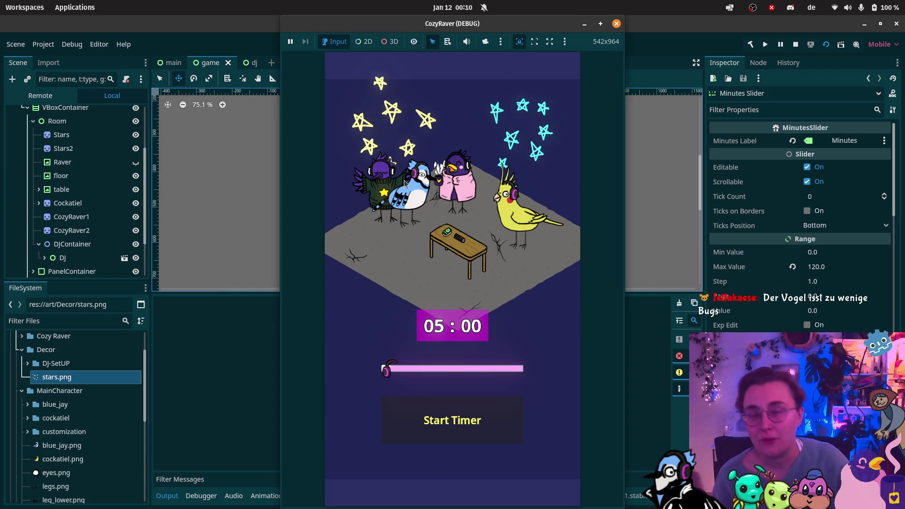
click(442, 428)
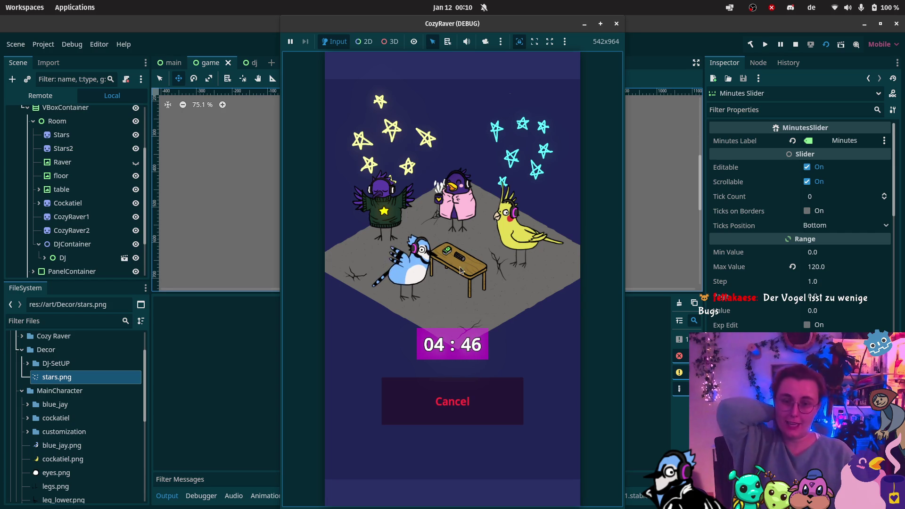
click(452, 407)
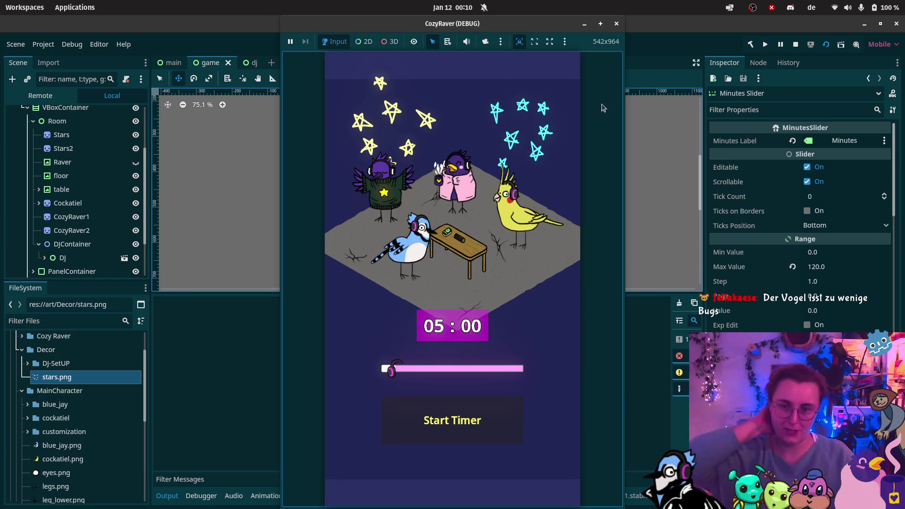
click(616, 25)
Select the bird's body node in the dj scene, enable pivot editing, and preview the fail animation
click(249, 63)
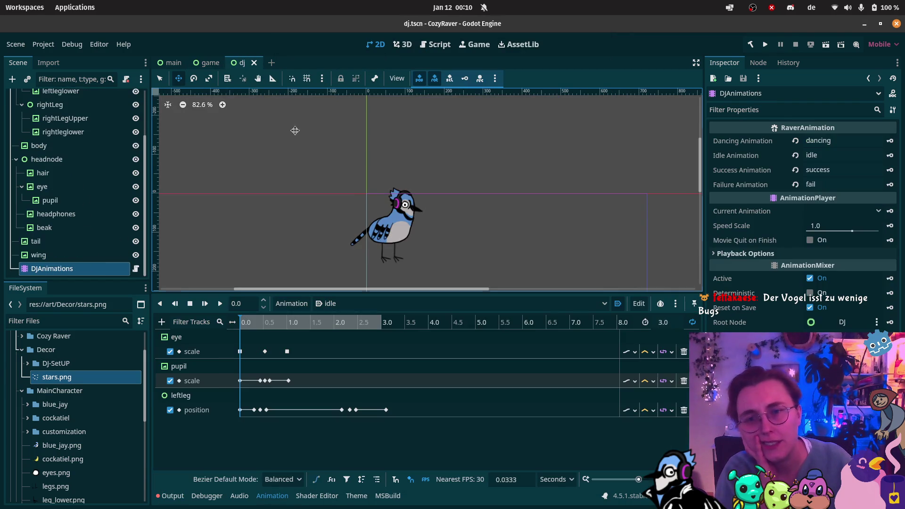
scroll(71, 227, up, 3)
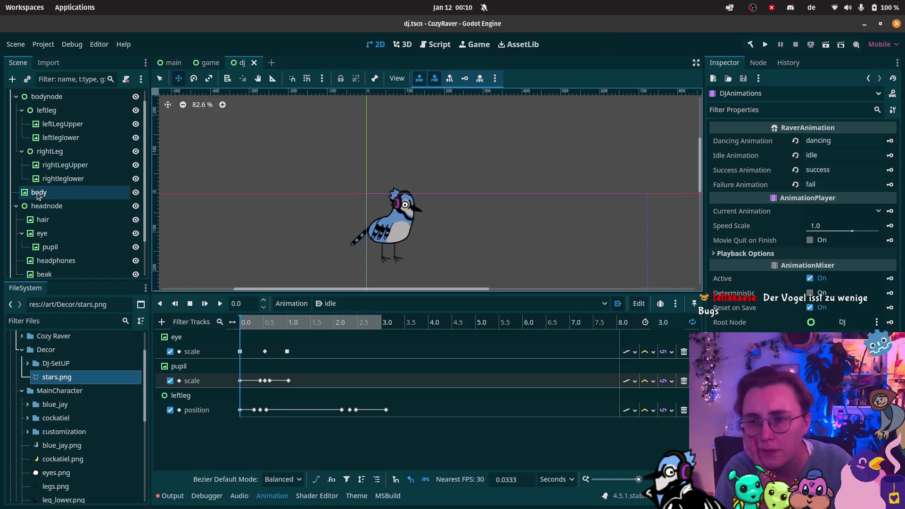
click(39, 192)
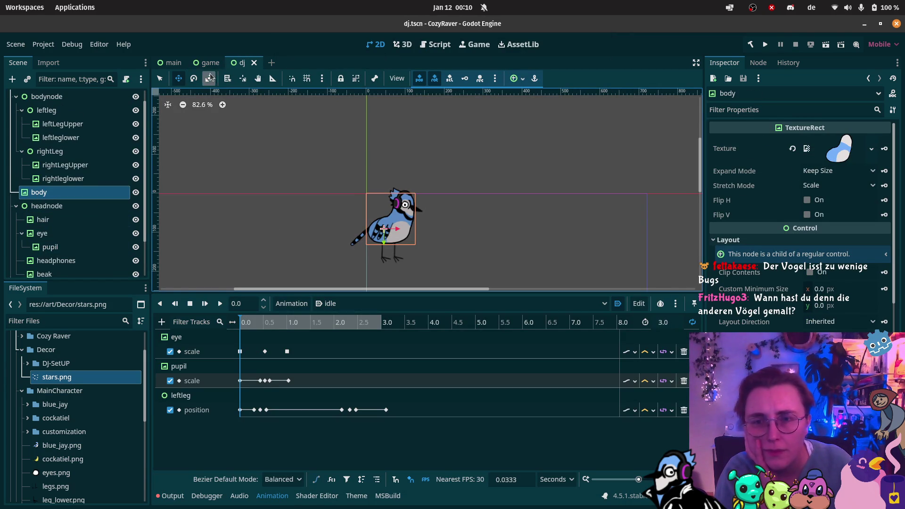
click(243, 78)
scroll(395, 255, up, 1)
scroll(395, 254, up, 5)
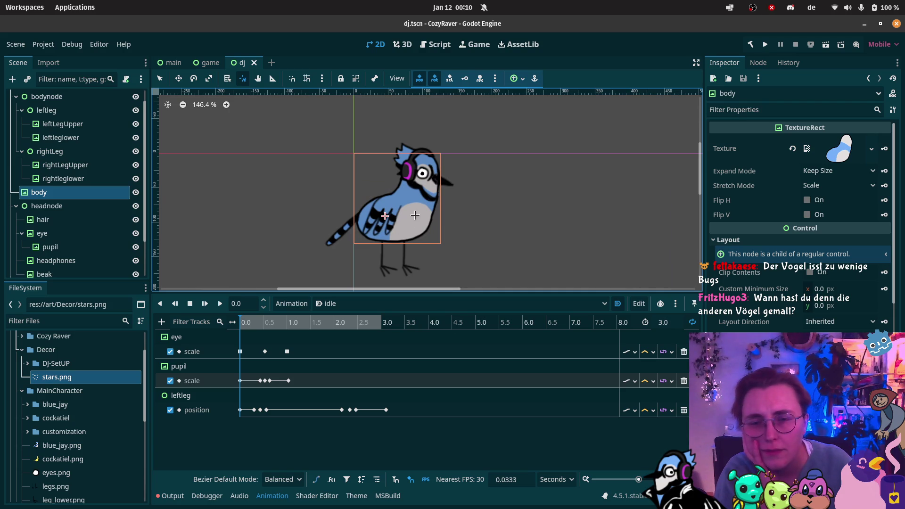
click(357, 305)
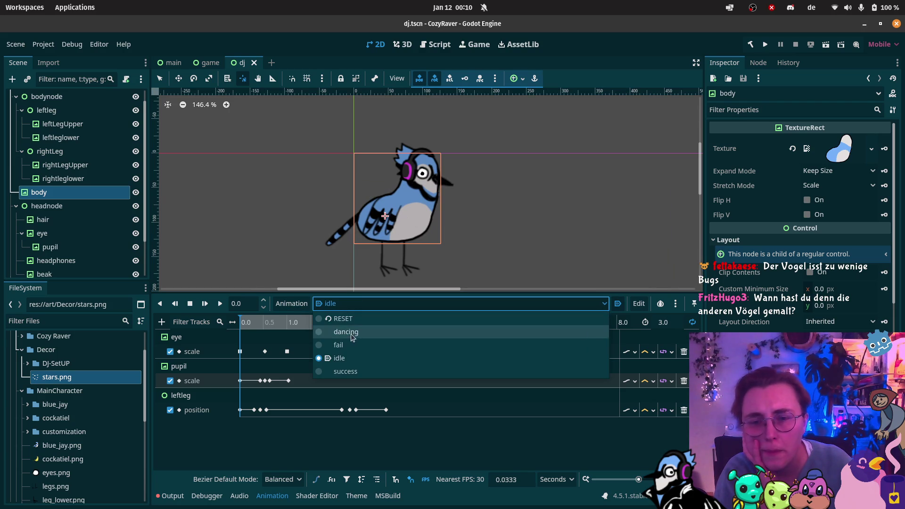
click(339, 344)
click(218, 305)
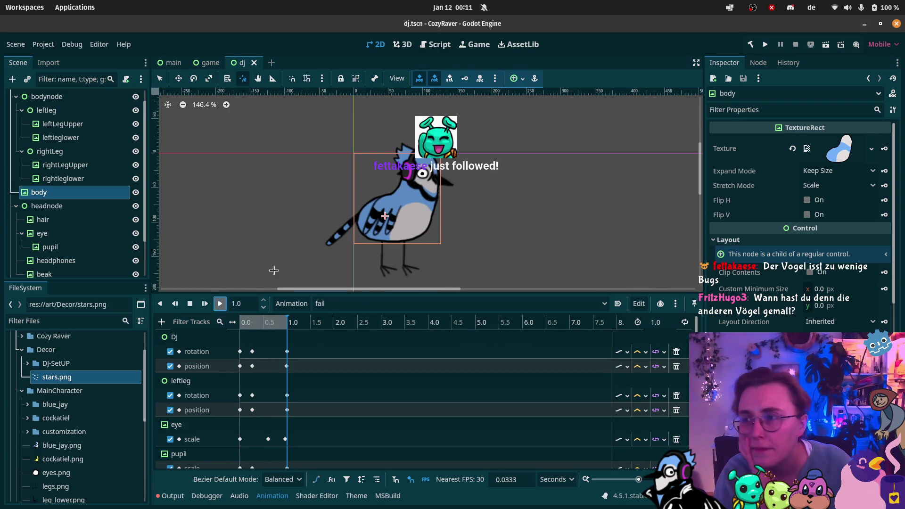
Drag the body's pivot point lower and replay the fail animation to check it
scroll(400, 148, down, 1)
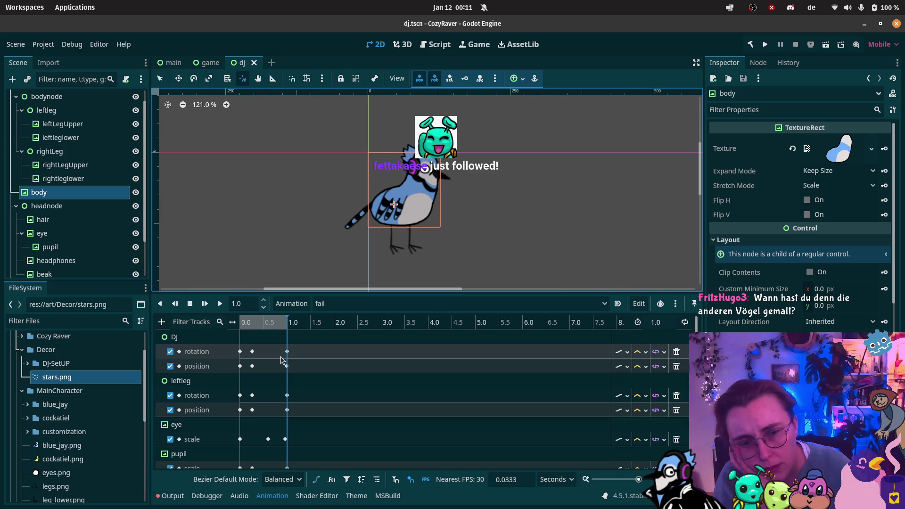
scroll(302, 363, down, 4)
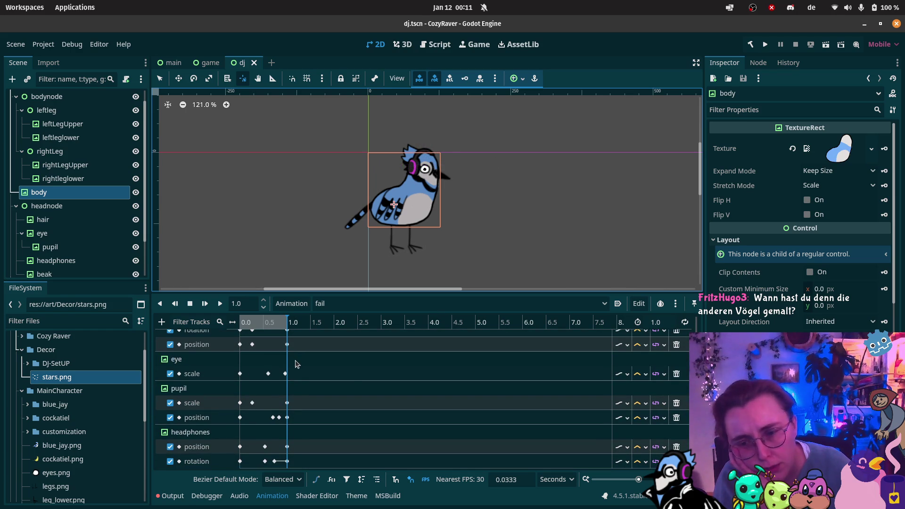
drag(394, 204, 385, 220)
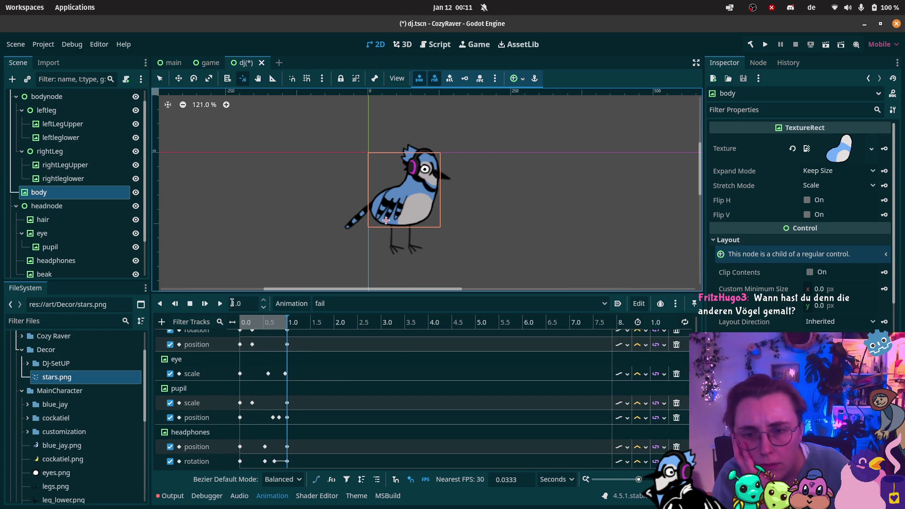
click(219, 306)
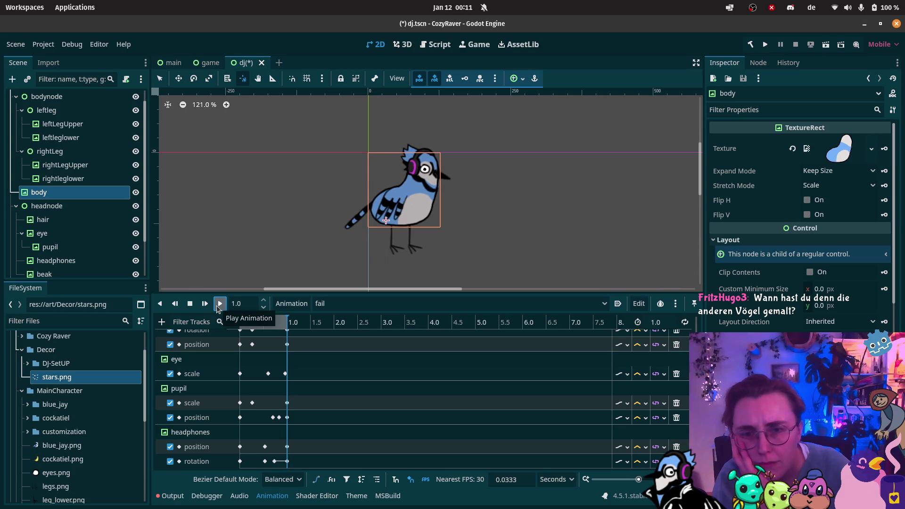
scroll(73, 231, down, 3)
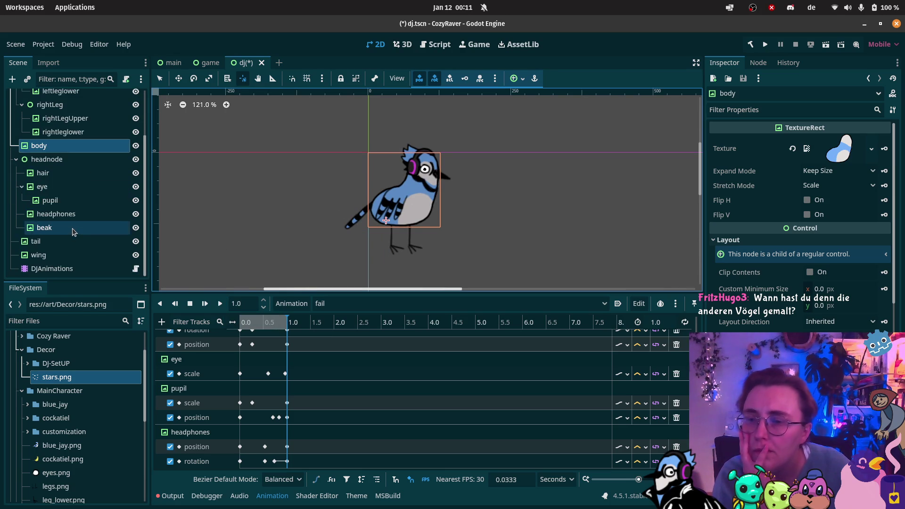
scroll(73, 231, up, 4)
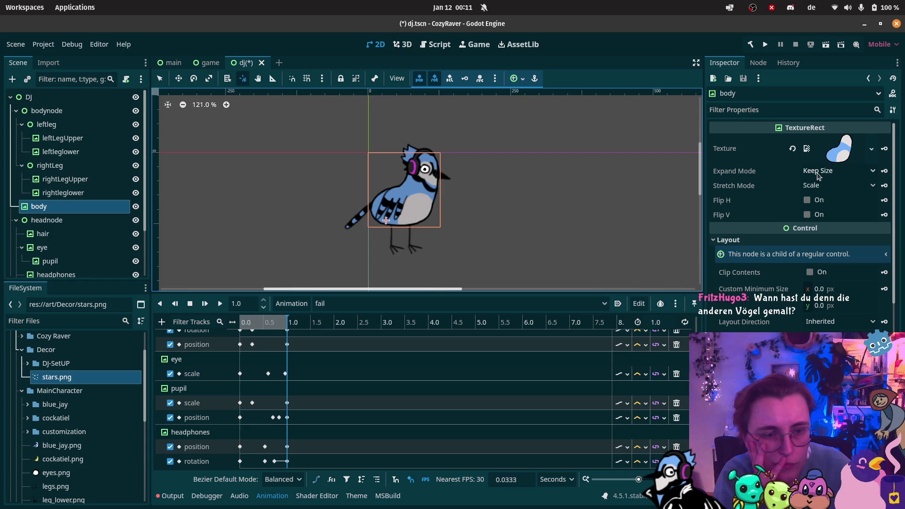
scroll(802, 212, down, 3)
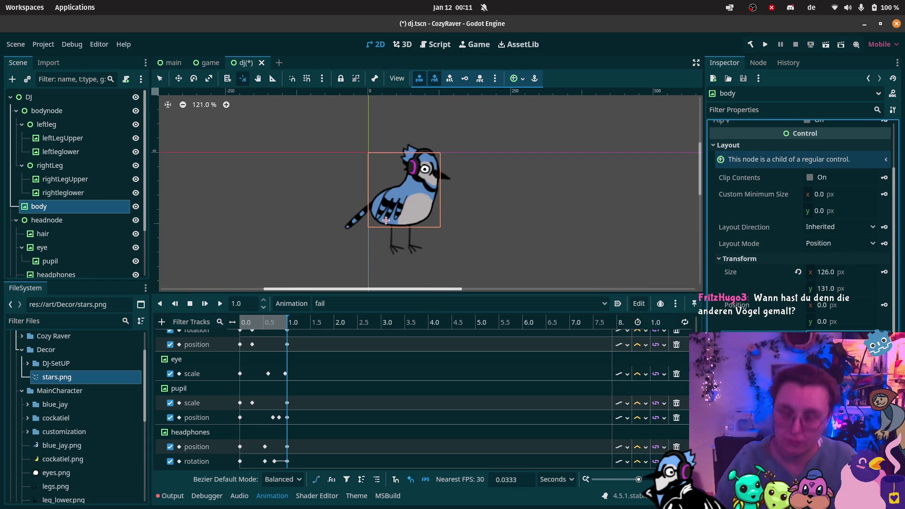
scroll(377, 401, up, 5)
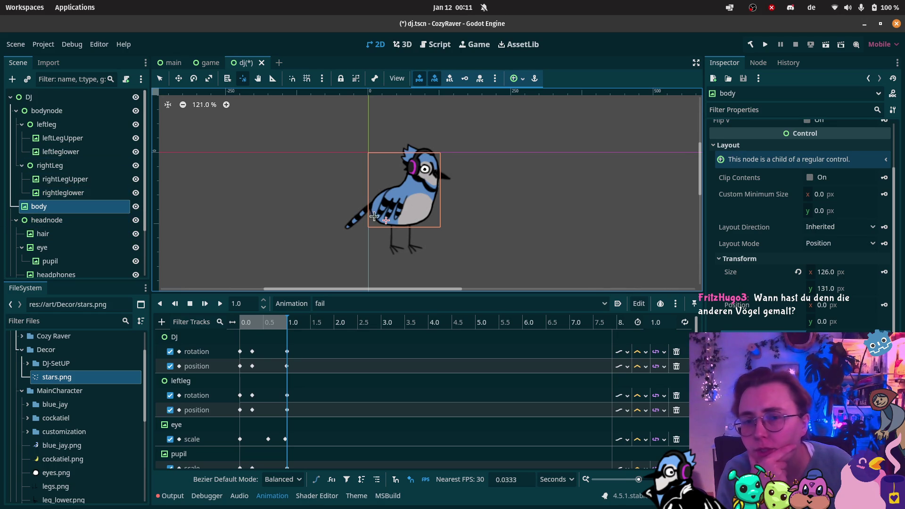
Select the DJ root and save the dj scene, replaying the fail animation between saves
click(287, 174)
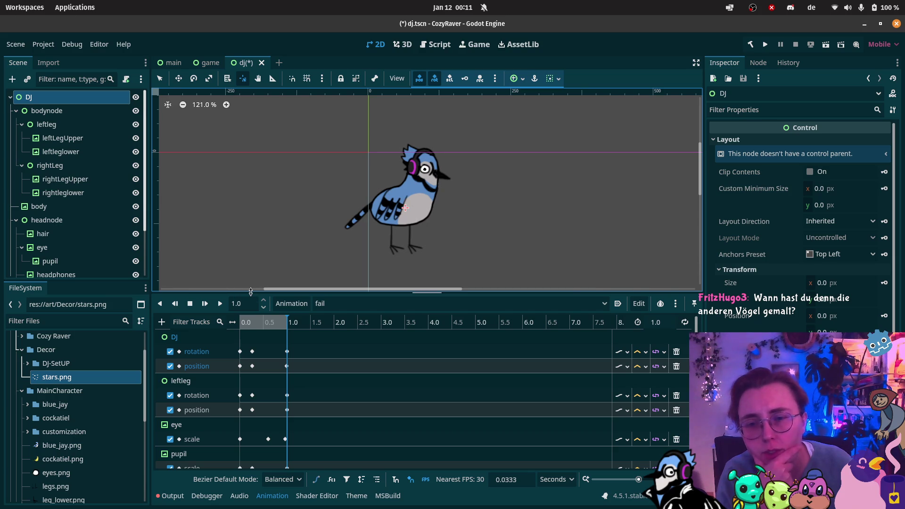
key(ctrl+s)
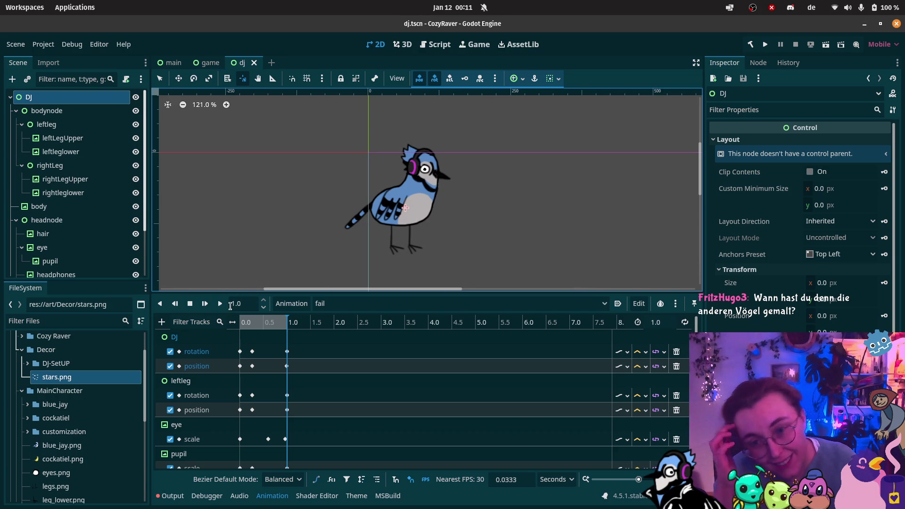
click(225, 306)
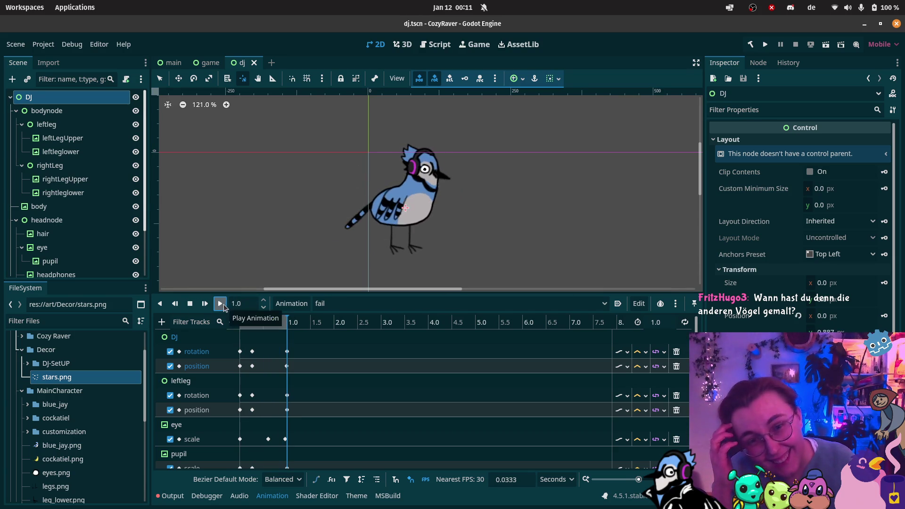
key(ctrl+s)
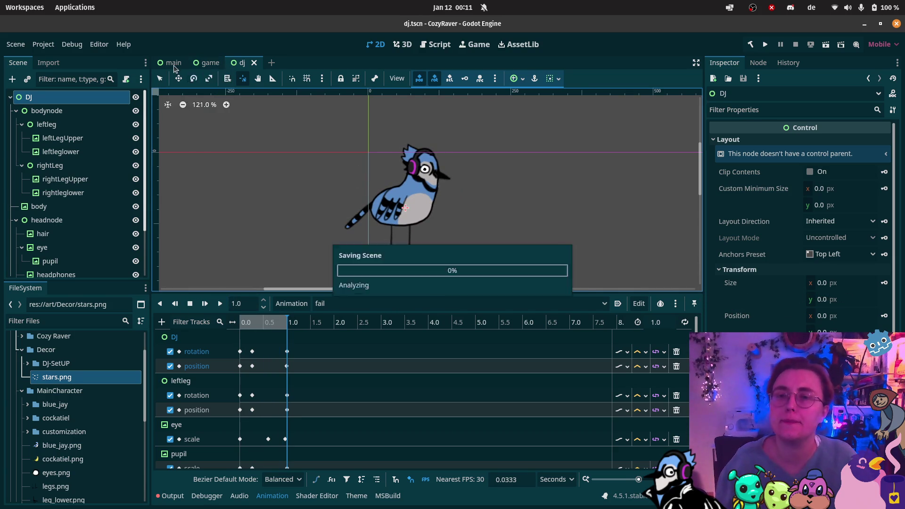
Run the game scene, start the focus timer, cancel it at 04:33, and close the game
click(208, 63)
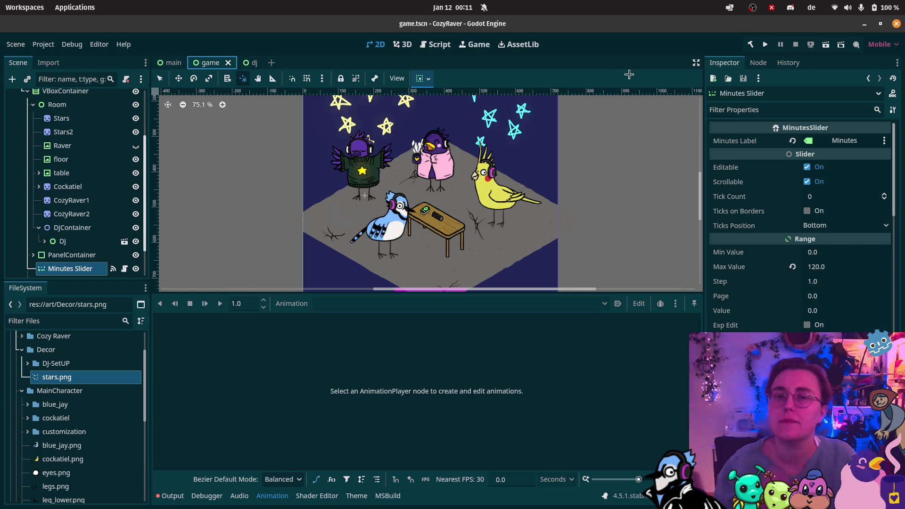
click(825, 44)
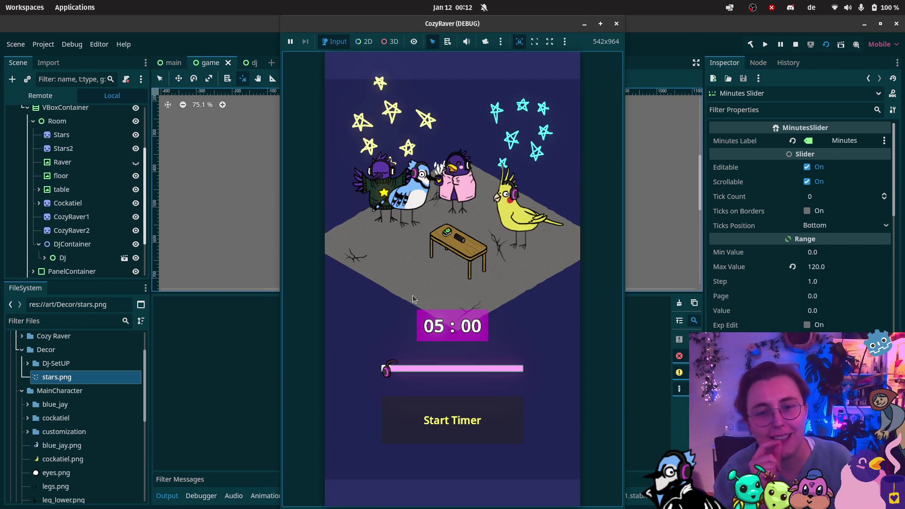
click(450, 418)
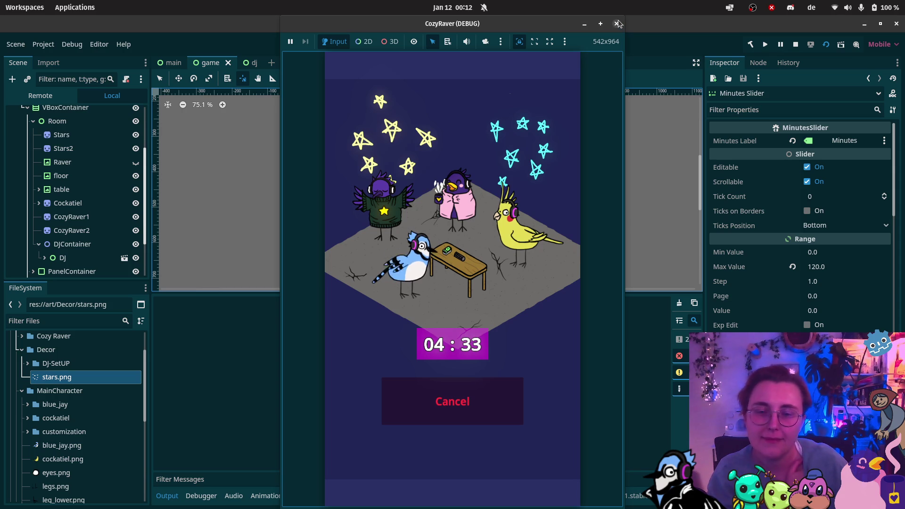
click(475, 398)
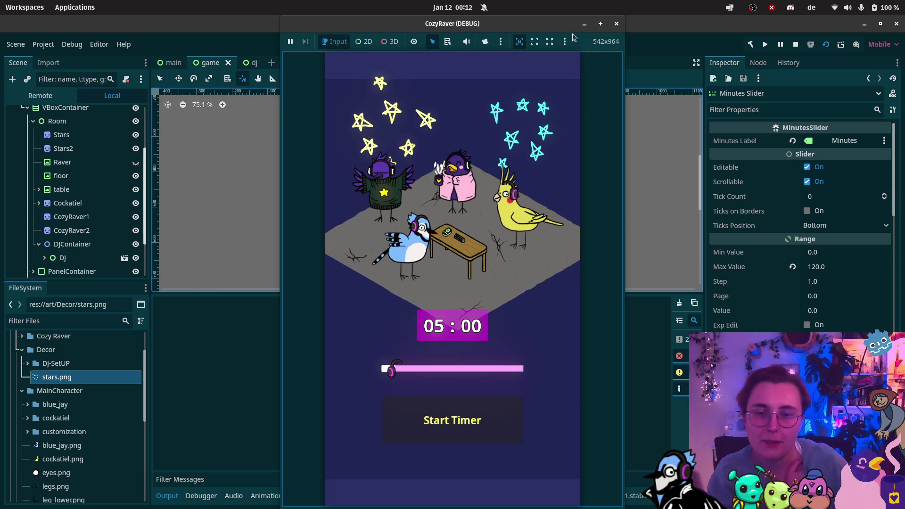
click(619, 25)
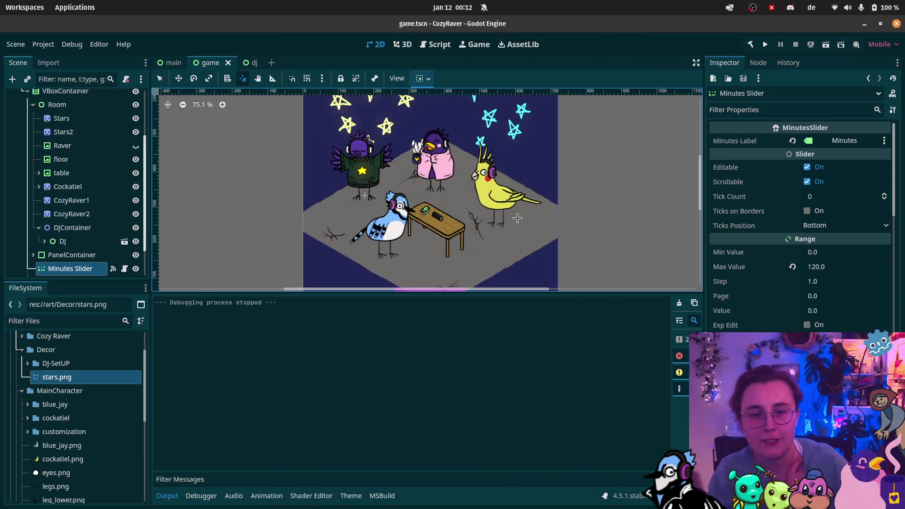
Move CozyRaver2 up and right, shift CozyRaver1 right, then save and run the scene with F5
click(71, 214)
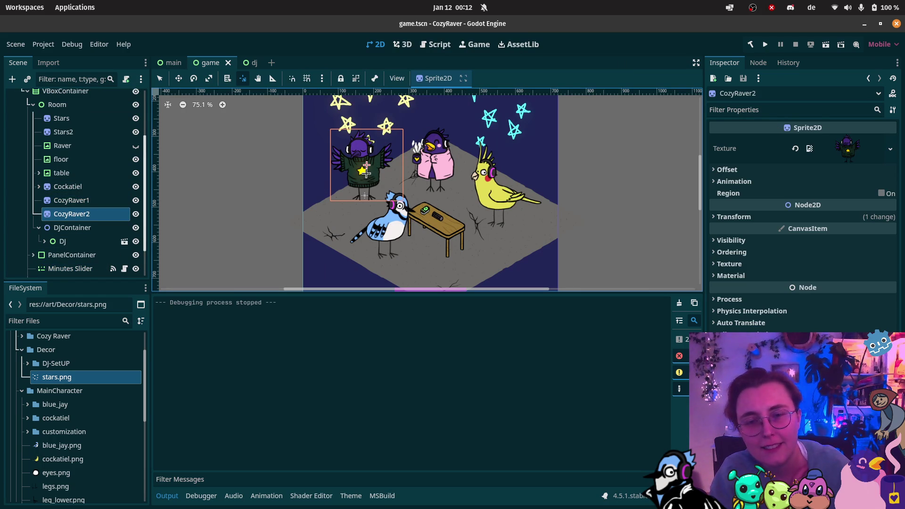
click(194, 79)
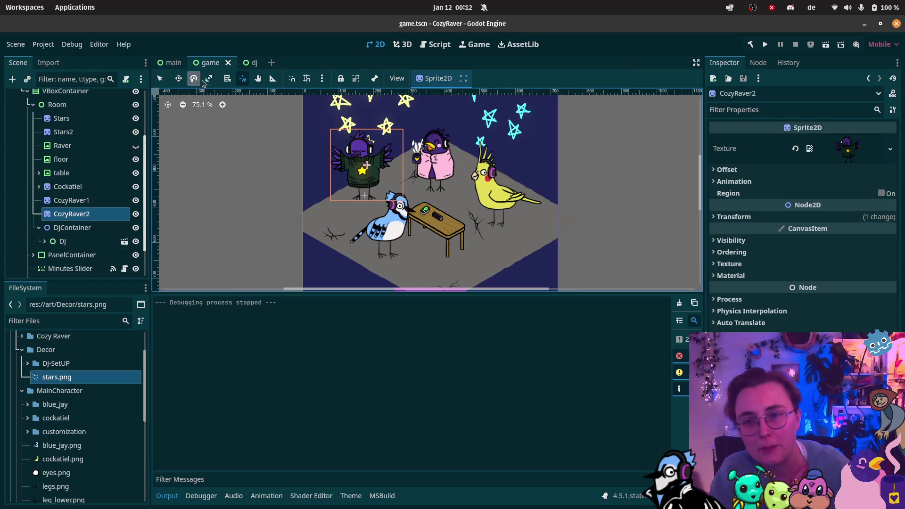
click(179, 78)
mouse_move(398, 188)
mouse_down()
mouse_move(465, 170)
mouse_move(455, 161)
mouse_up()
click(71, 200)
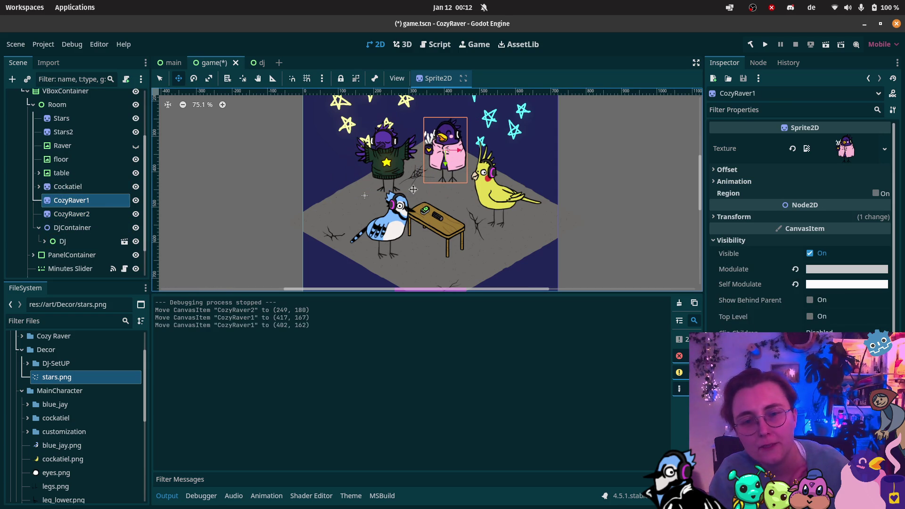
key(F5)
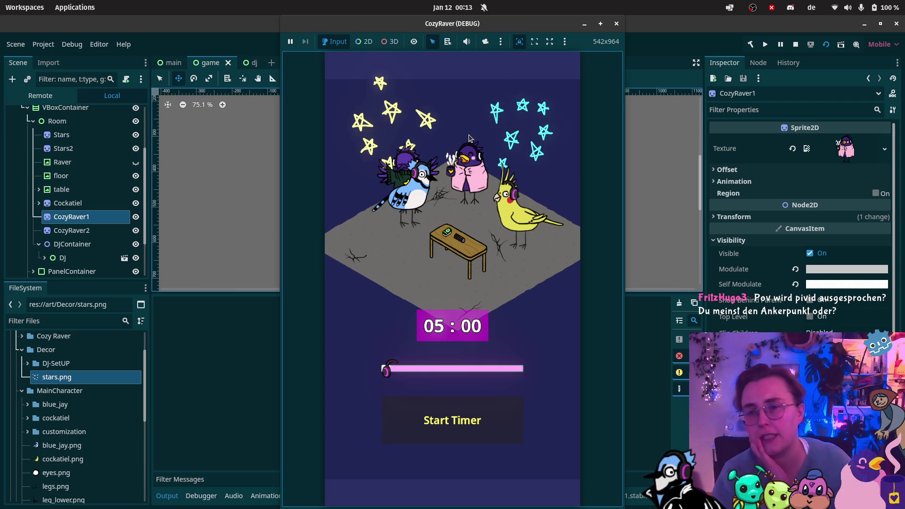
Start the timer, close the game, and drag CozyRaver2 further left and down
click(448, 425)
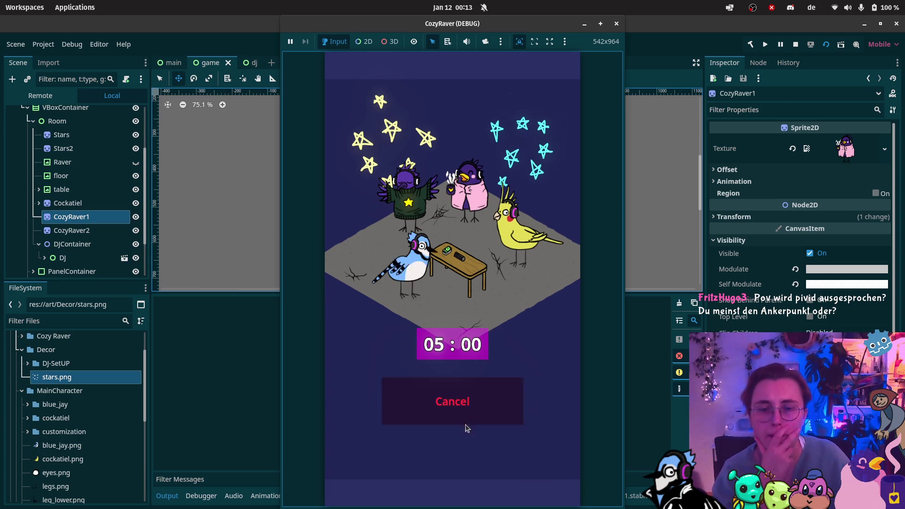
click(616, 23)
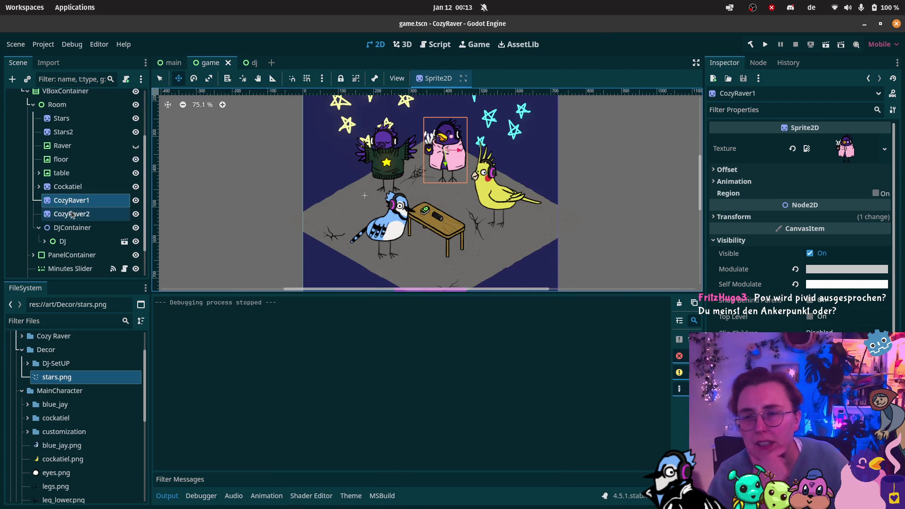
click(112, 217)
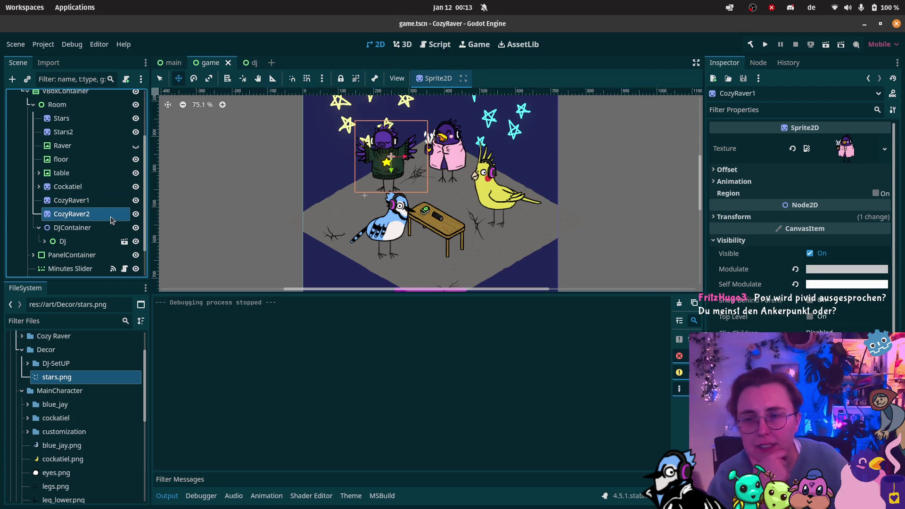
drag(389, 175, 337, 201)
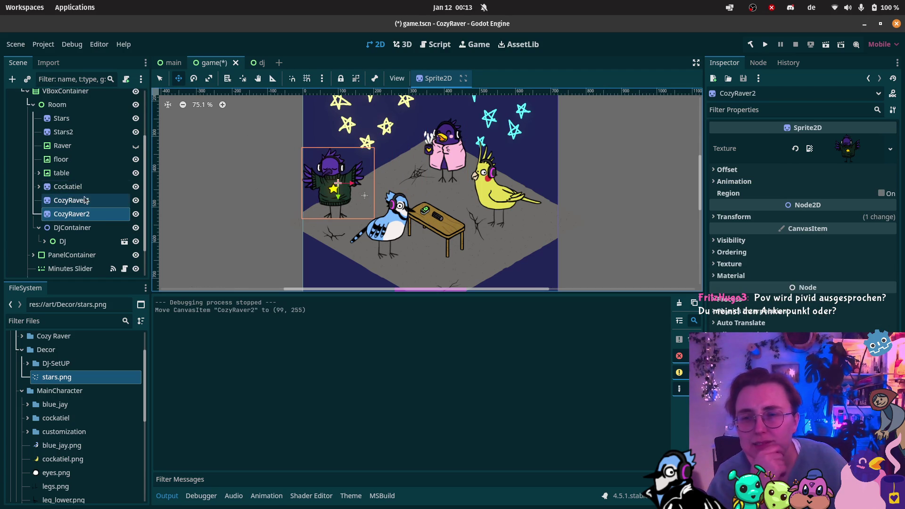
Run the game scene again, start the timer countdown, and close the game window
click(826, 44)
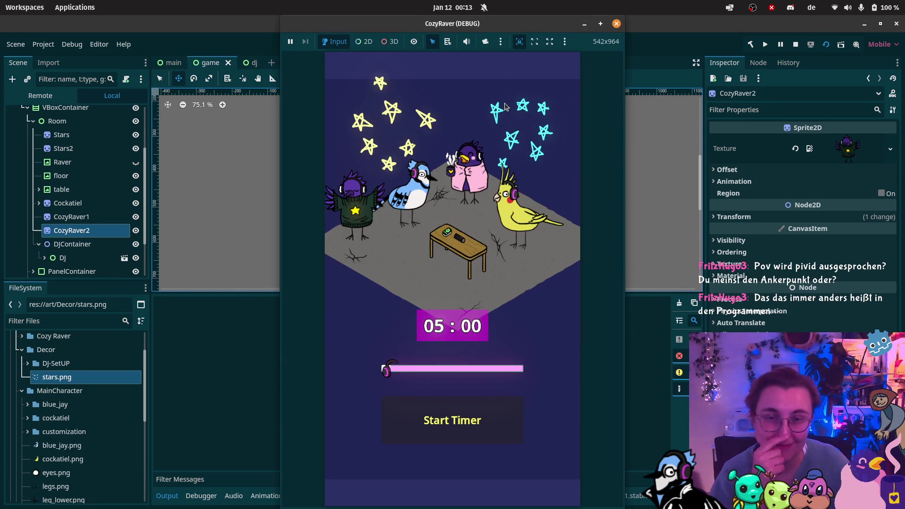
click(441, 415)
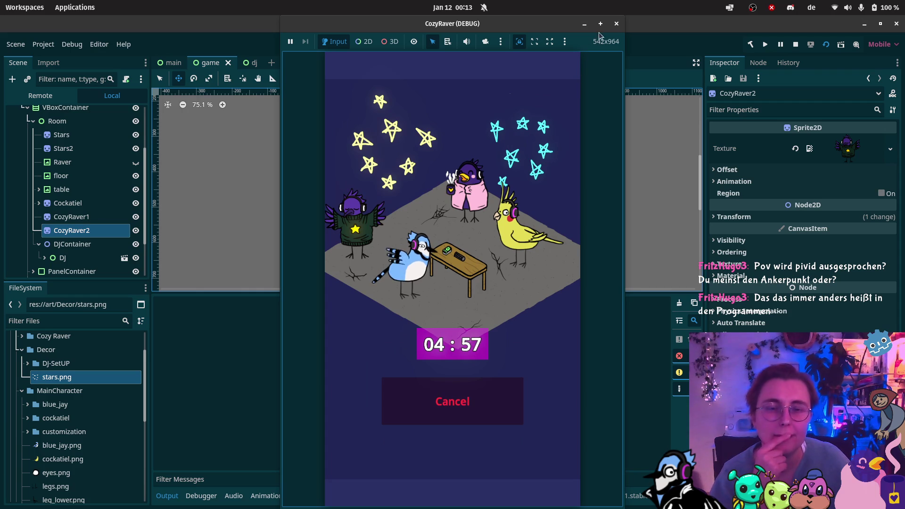
click(616, 24)
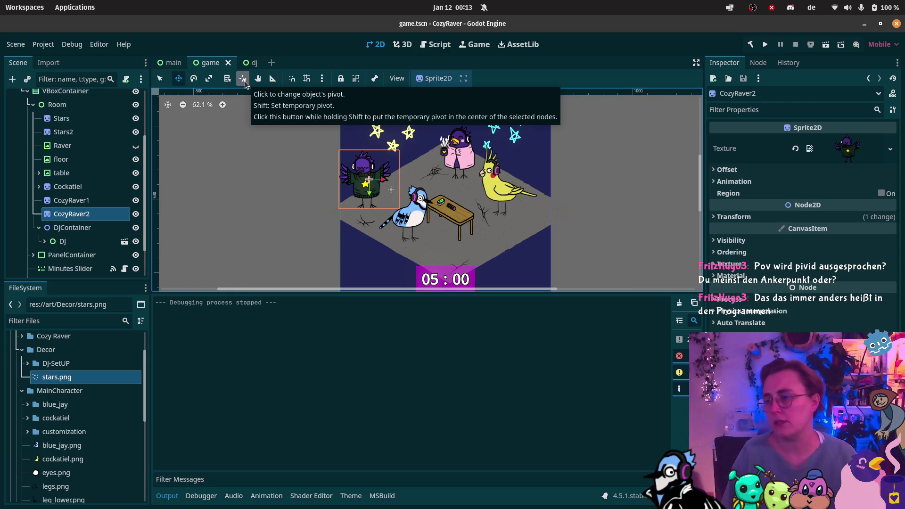
Collapse the bottom Output panel and zoom and pan the canvas to see the whole game layout
click(168, 496)
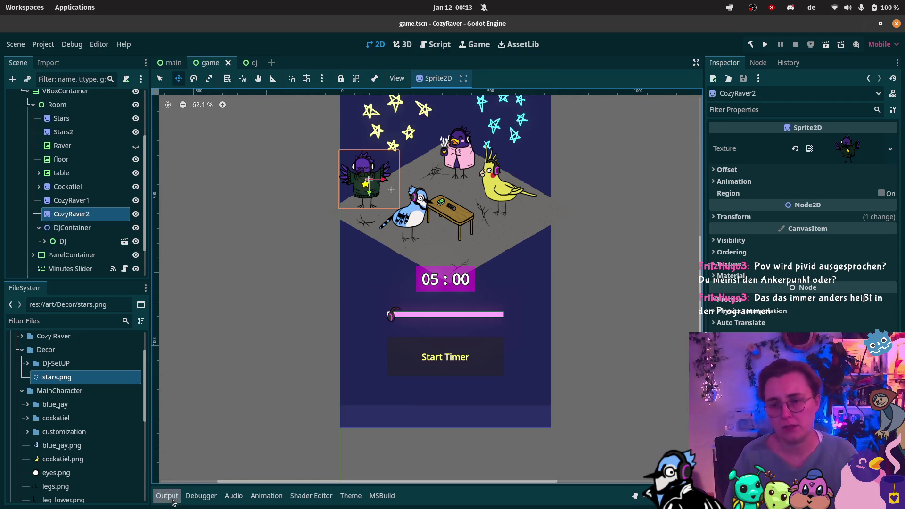
scroll(587, 245, down, 3)
scroll(580, 227, up, 2)
scroll(580, 227, right, 2)
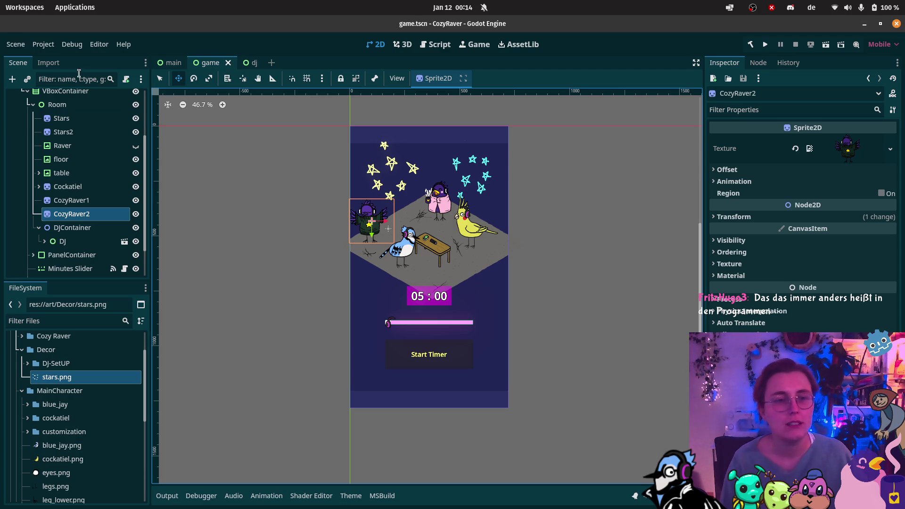
click(72, 44)
Export the Android (Runnable) preset to a cozy_raver APK with an edited version number, then close Export
mouse_move(43, 43)
click(117, 109)
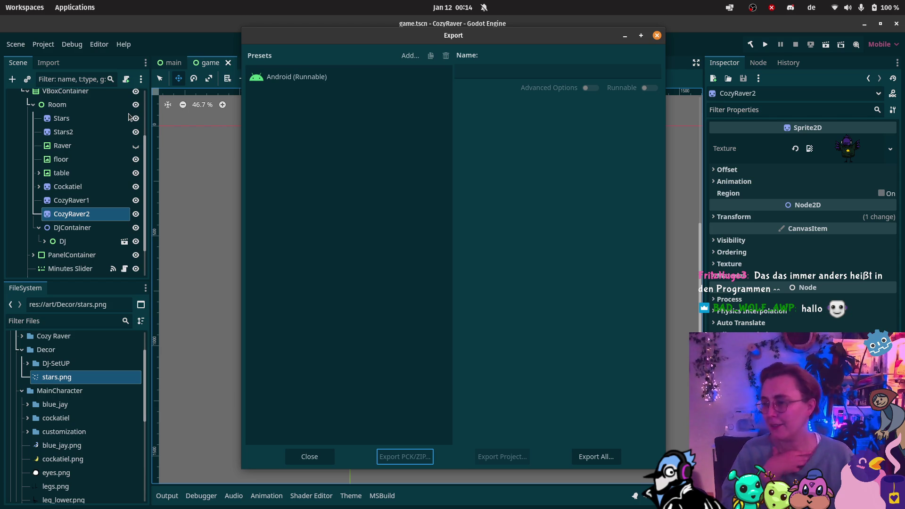
click(337, 71)
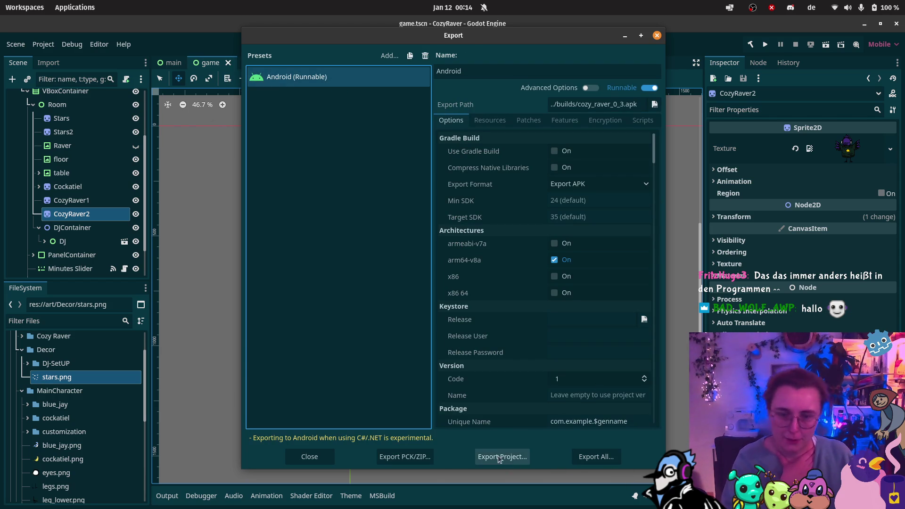
click(503, 456)
click(348, 370)
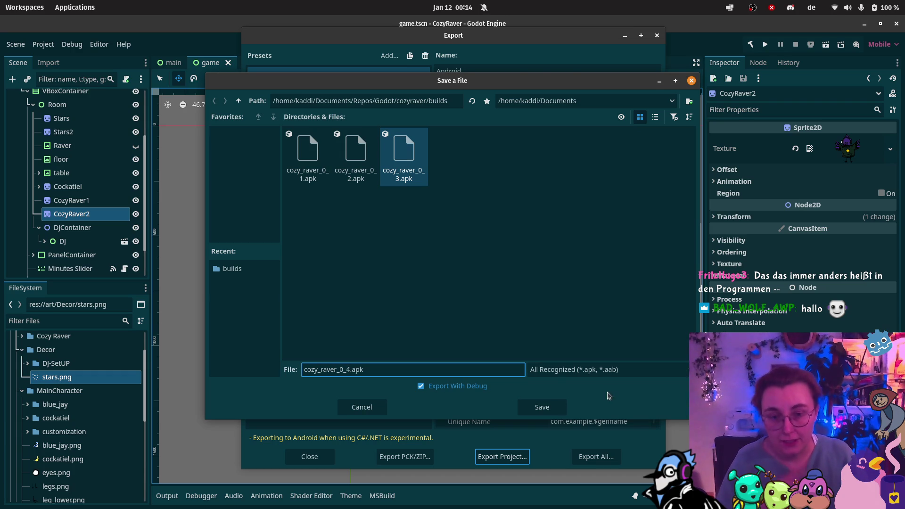
click(543, 408)
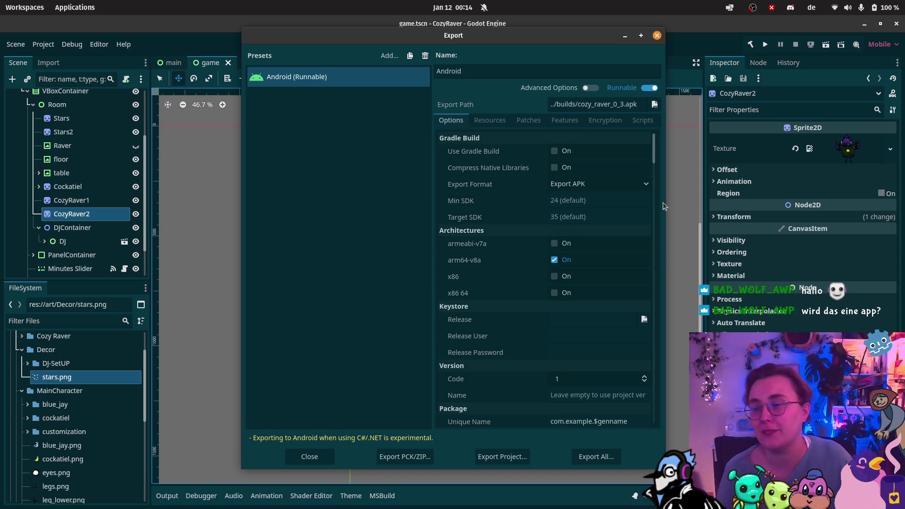
click(658, 37)
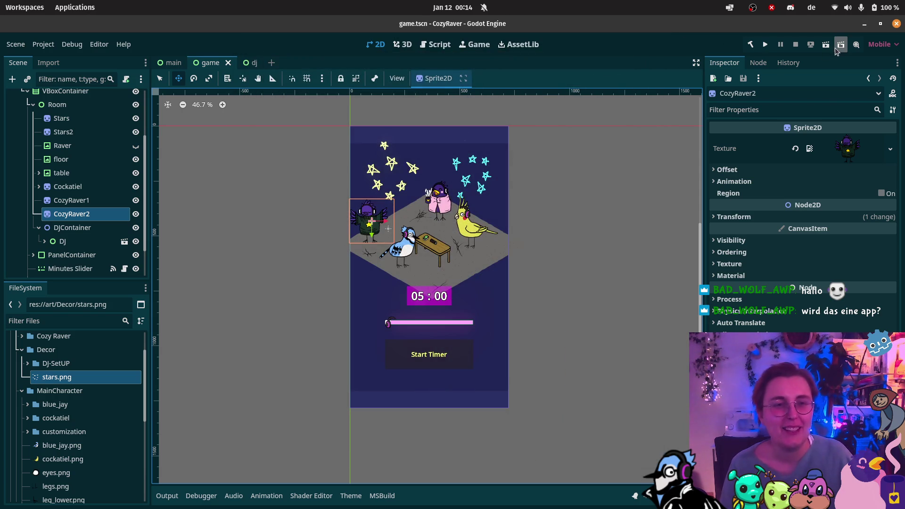
Run the game, set the timer slider to 30:00, start and cancel the countdown, then close the game
click(826, 44)
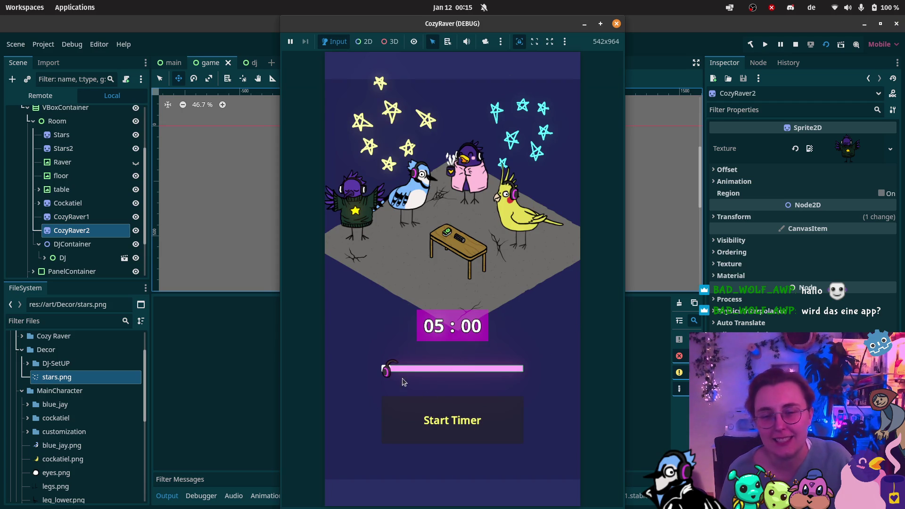
drag(386, 370, 420, 369)
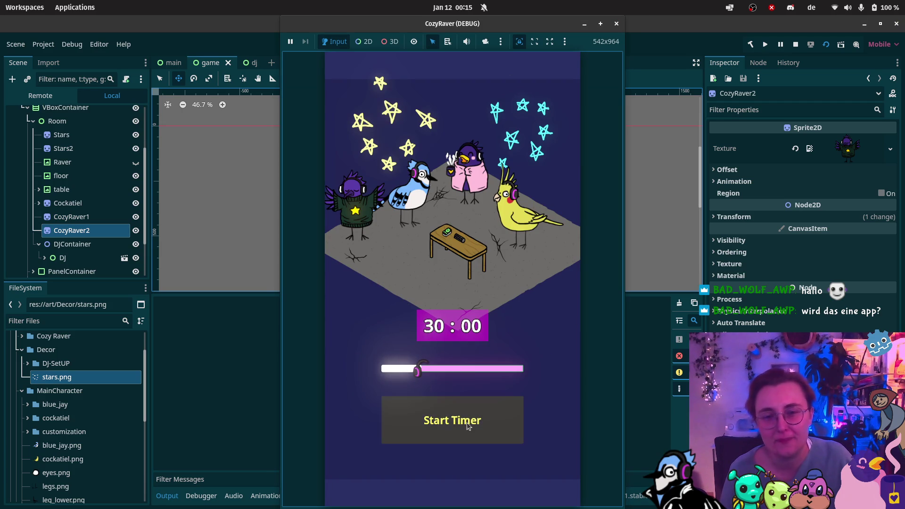
click(467, 422)
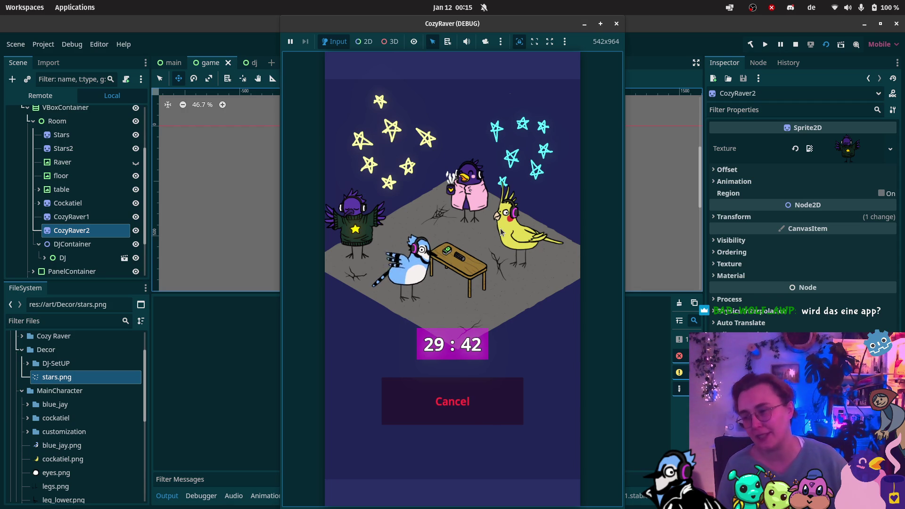
click(518, 419)
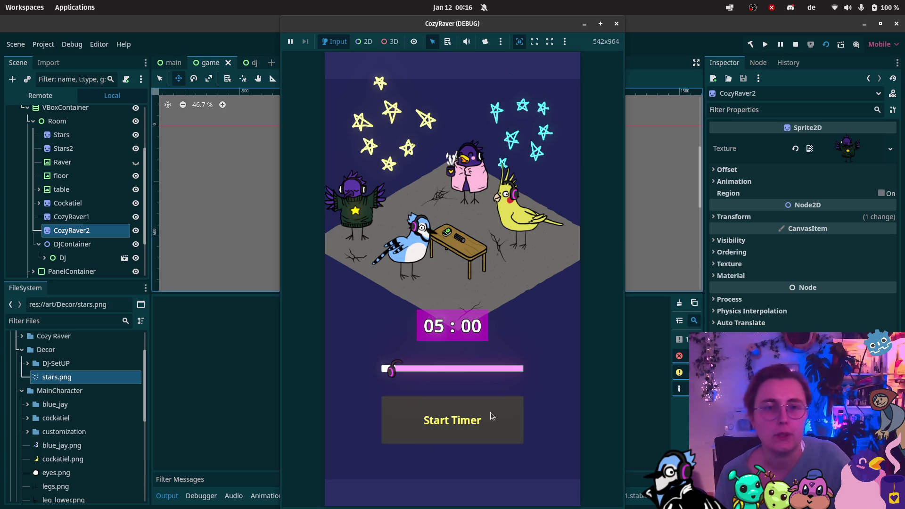
click(617, 23)
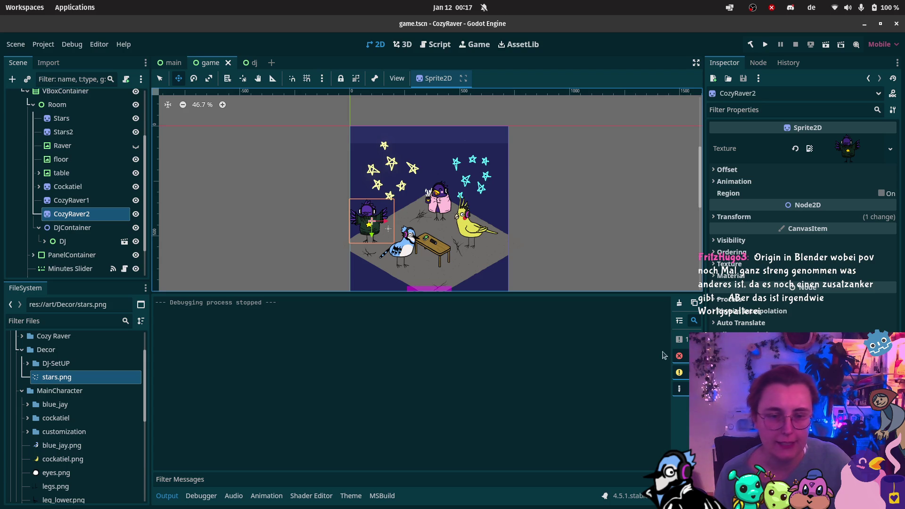
Collapse Godot's Output panel and switch to the dj scene showing the blue jay DJ
click(167, 496)
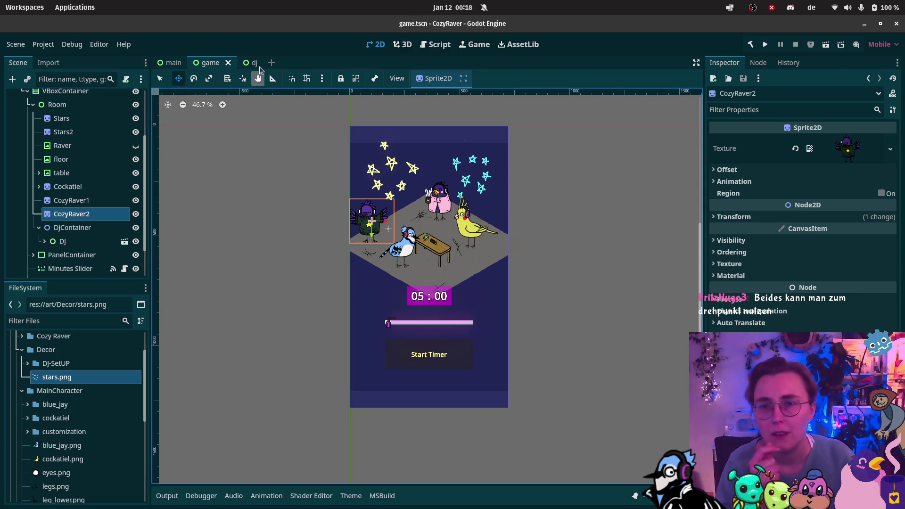
click(250, 64)
Move the blue jay's rightLeg pivot up to the hip with the Pivot tool
click(50, 166)
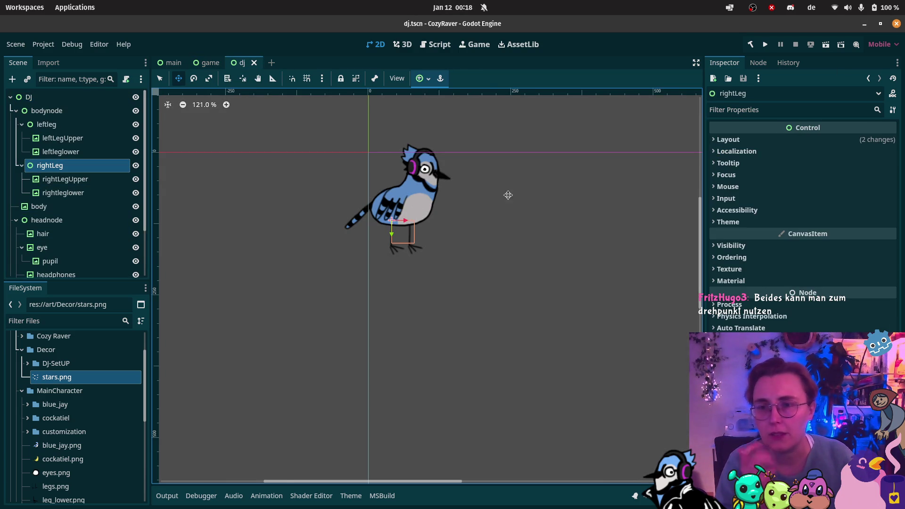
scroll(410, 228, up, 5)
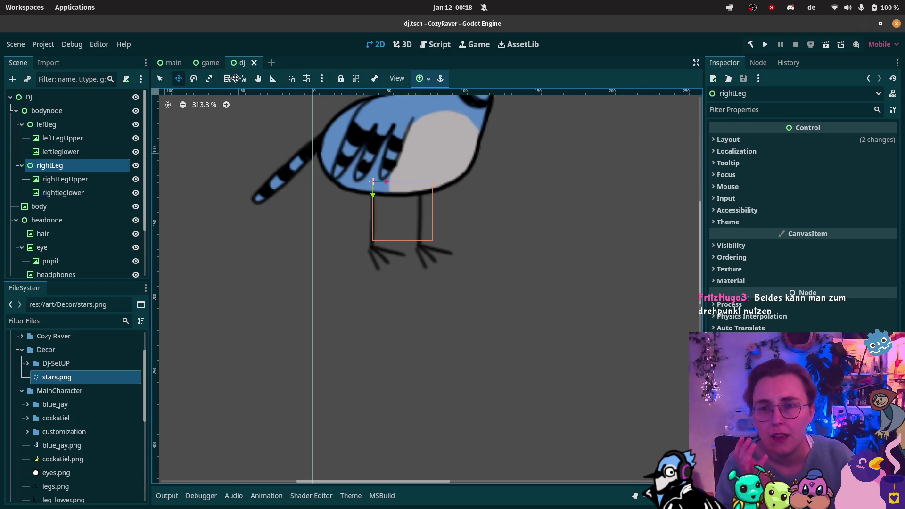
click(243, 79)
click(360, 229)
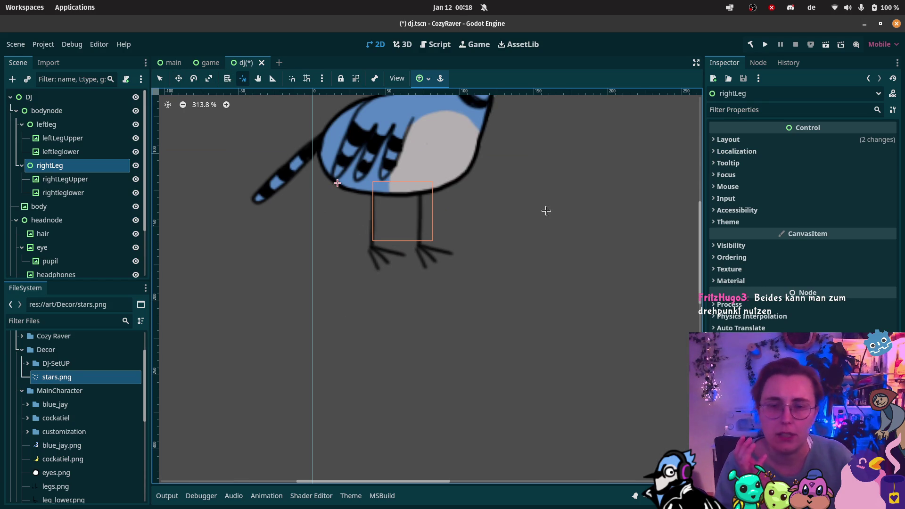
click(308, 258)
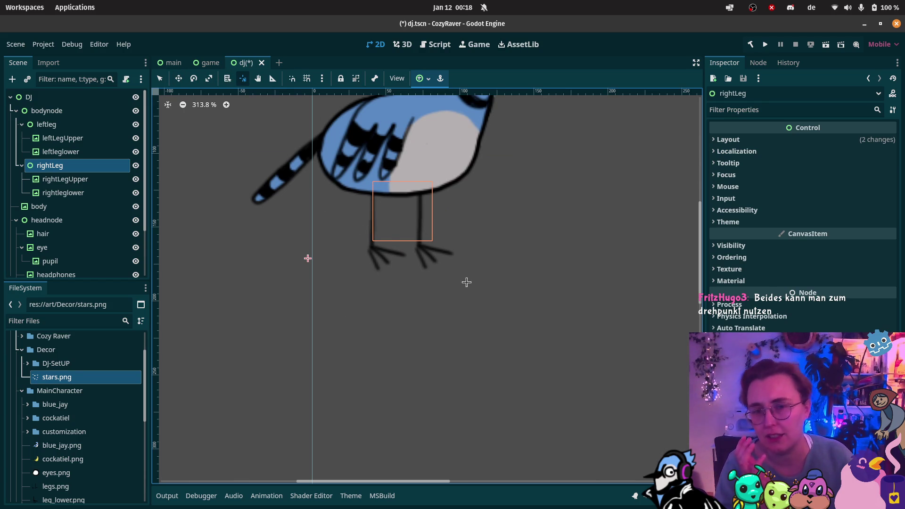
click(465, 282)
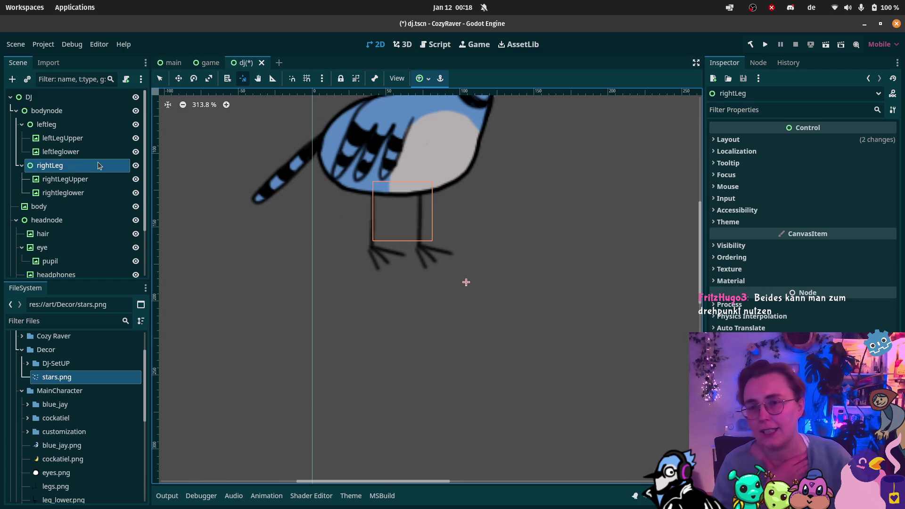
Check the leg pieces' selection, save the dj scene and return to the game scene
click(66, 180)
ctrl+click(66, 193)
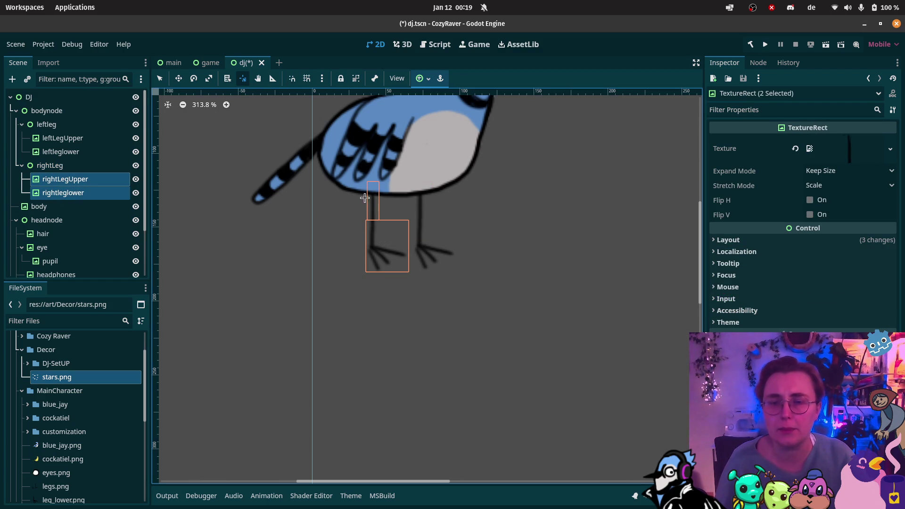
ctrl+click(30, 154)
click(35, 165)
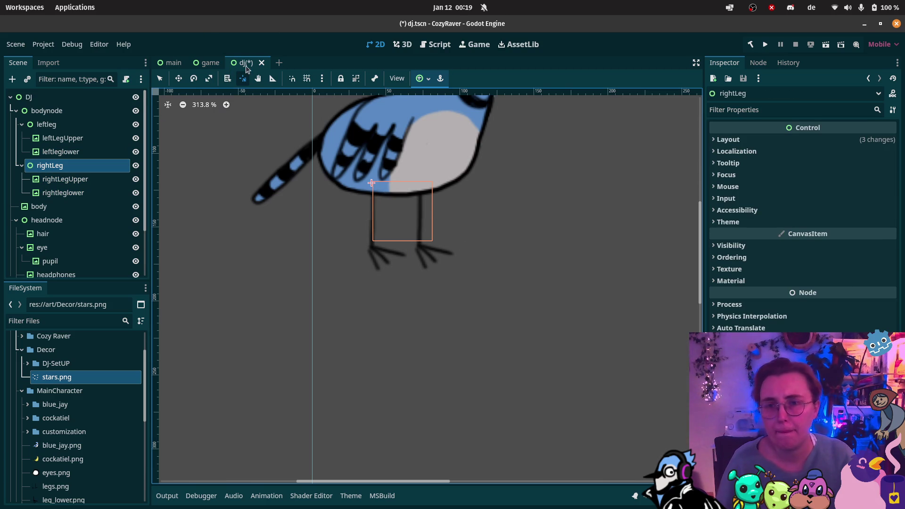
key(ctrl+s)
click(208, 63)
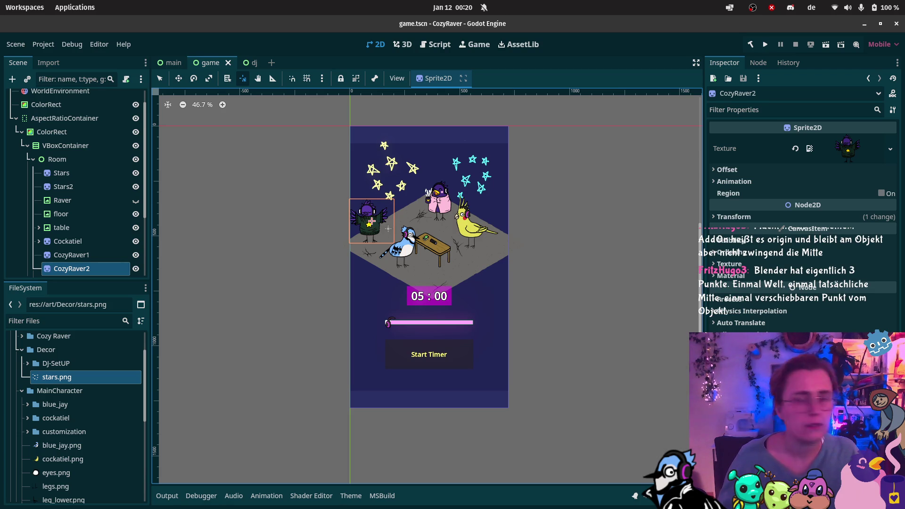
Switch to Firefox, close the extra windows, and open the Cozy Raver project's Edit game page
click(17, 56)
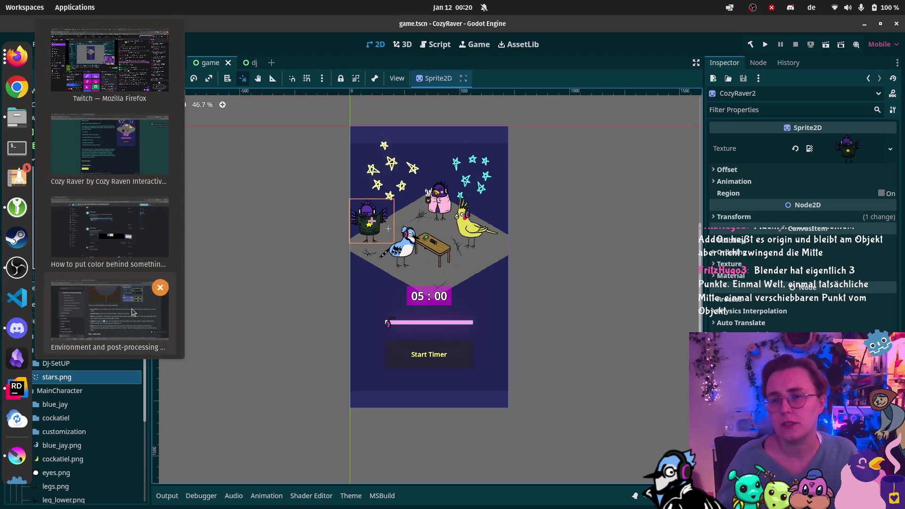
click(161, 287)
click(159, 203)
click(141, 146)
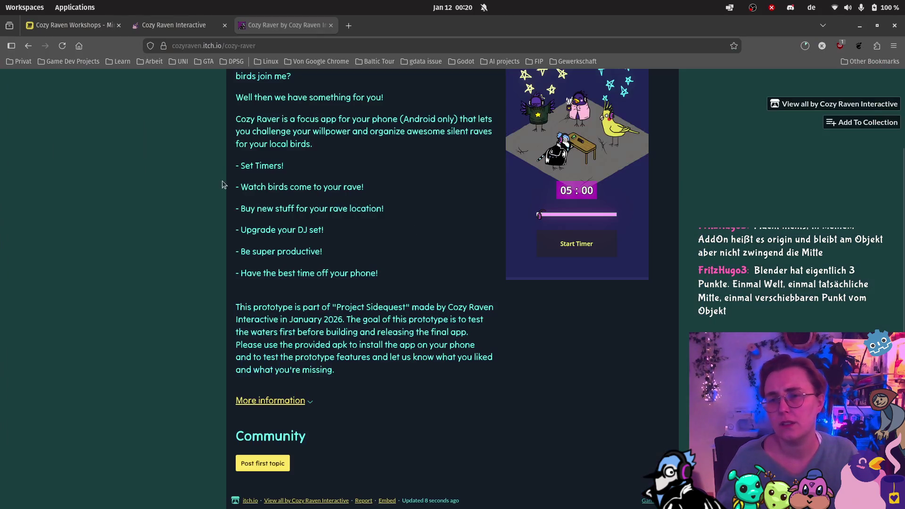
scroll(224, 184, up, 3)
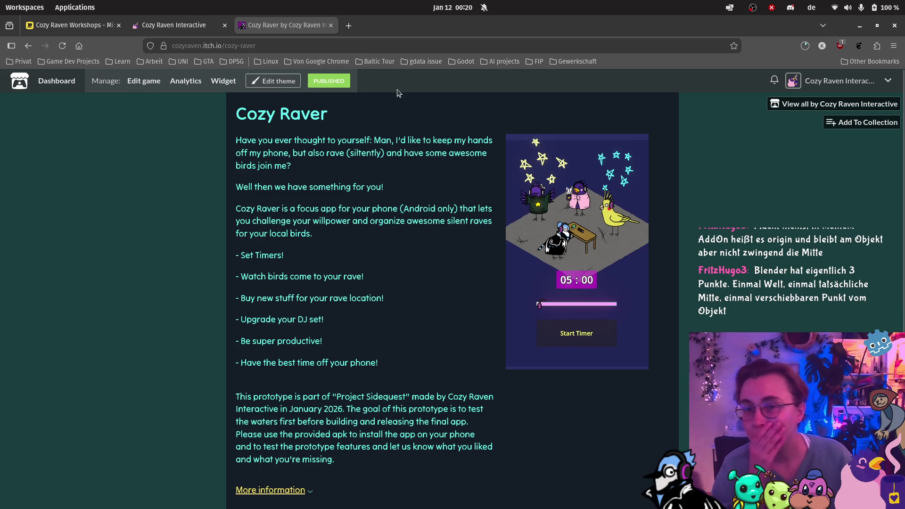
scroll(316, 212, down, 2)
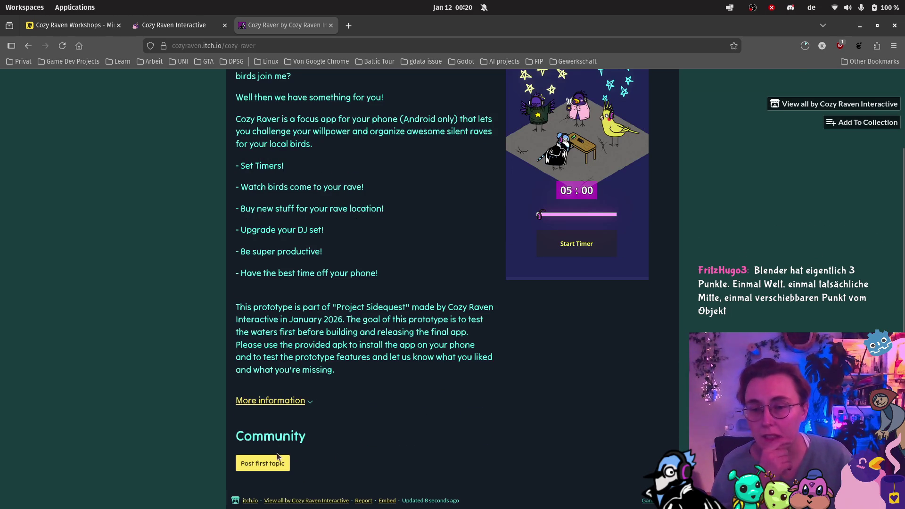
scroll(196, 225, up, 2)
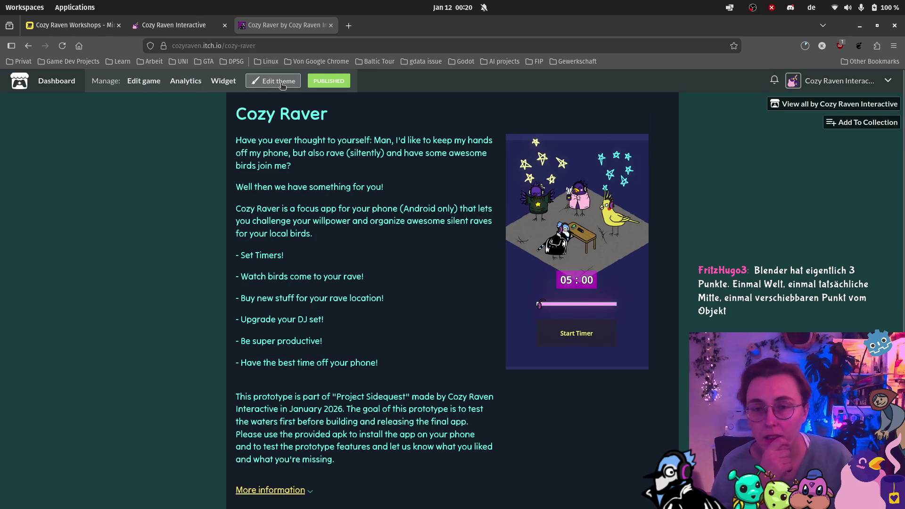
click(144, 81)
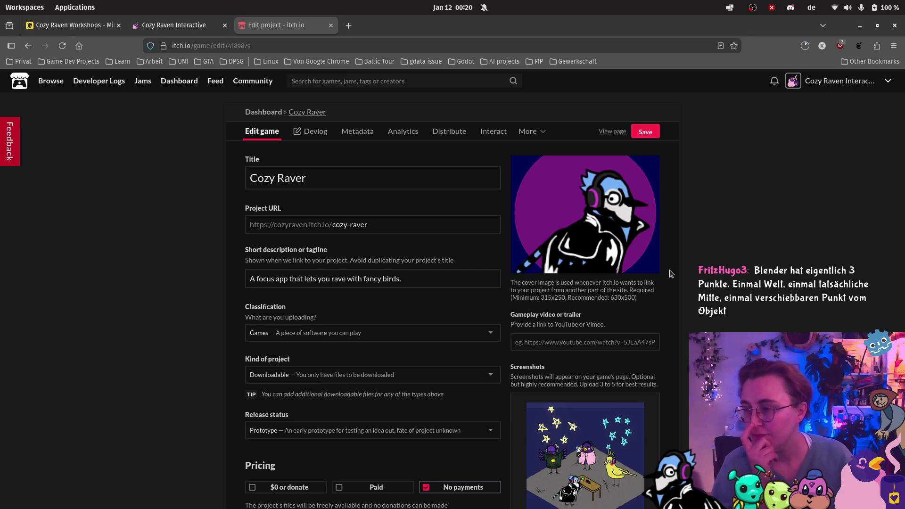
scroll(462, 266, down, 5)
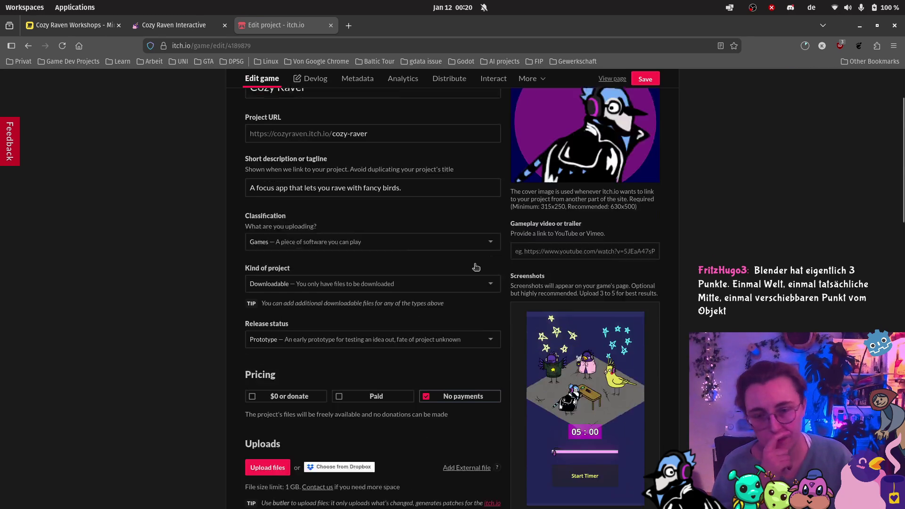
Browse the Documents folder in the upload file picker, then close it without uploading
click(260, 345)
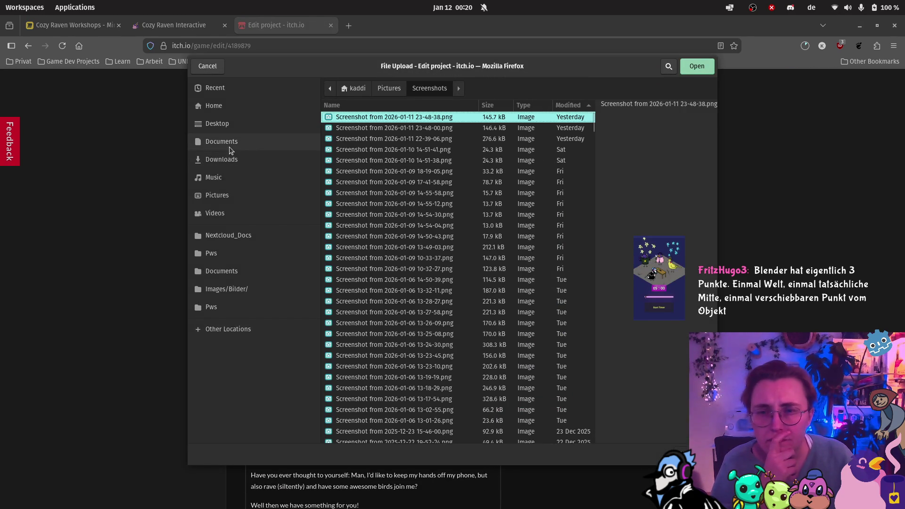
click(230, 142)
key(Escape)
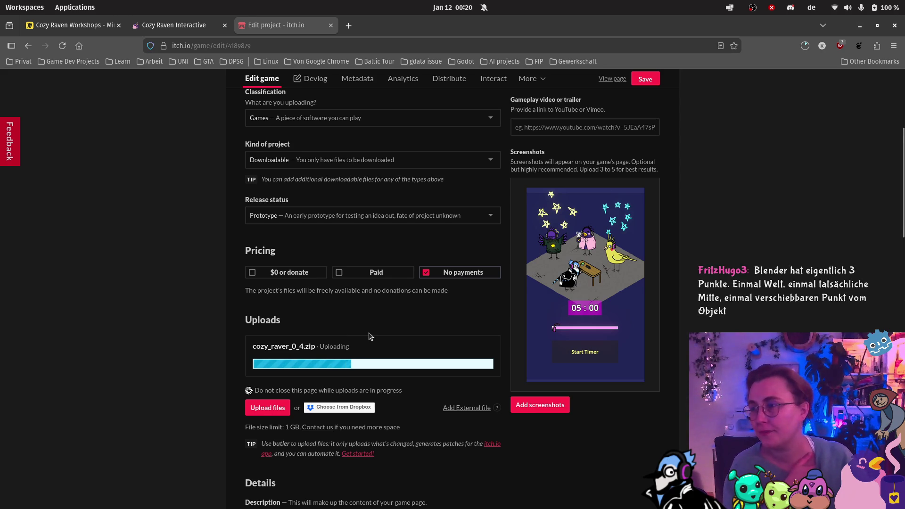
scroll(367, 338, down, 5)
scroll(369, 330, down, 4)
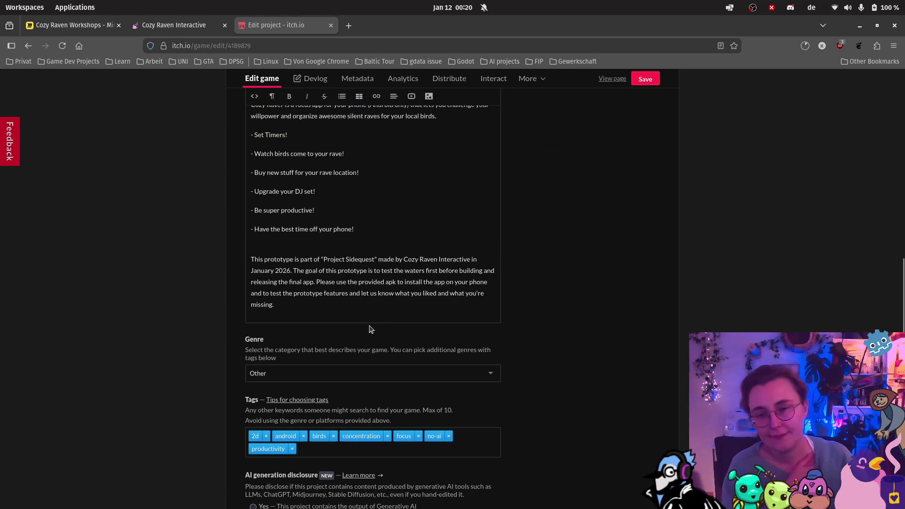
scroll(370, 330, down, 4)
scroll(386, 314, up, 12)
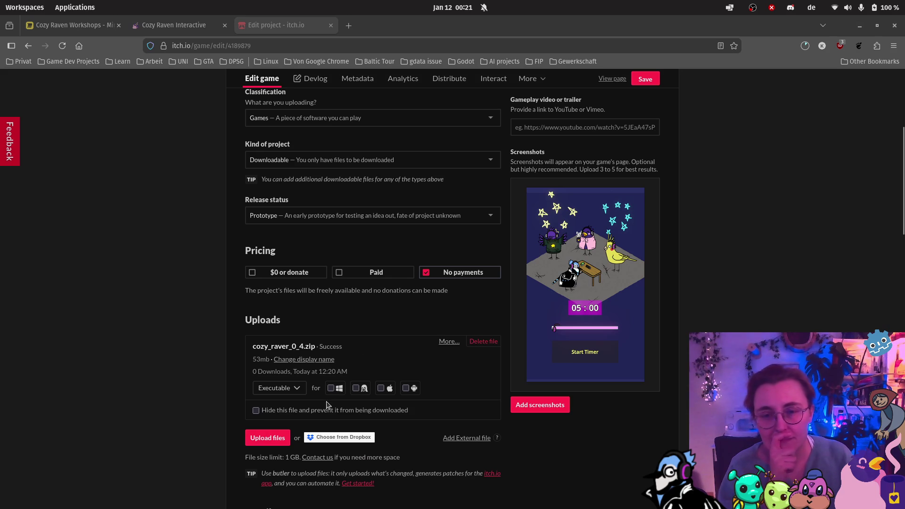
Keep cozy_raver_0_4.zip as an Executable, tag it for Android, and save the project
click(302, 389)
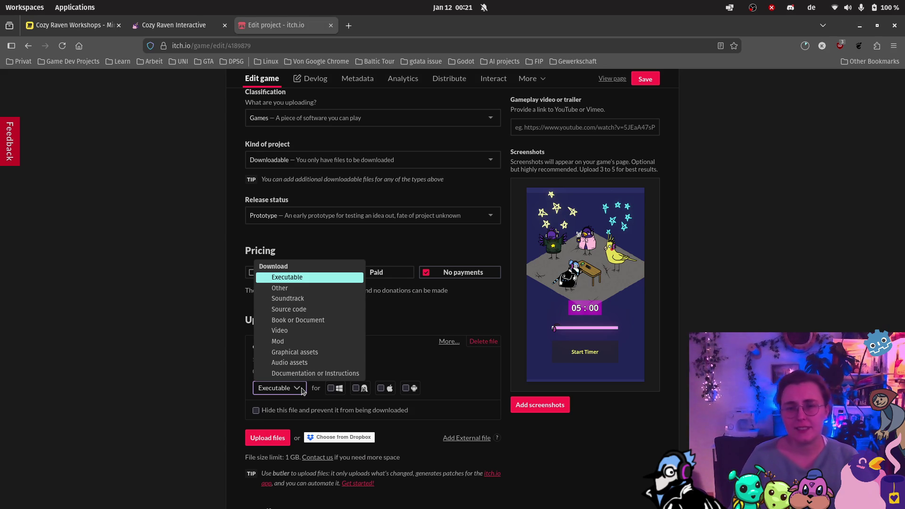
click(302, 391)
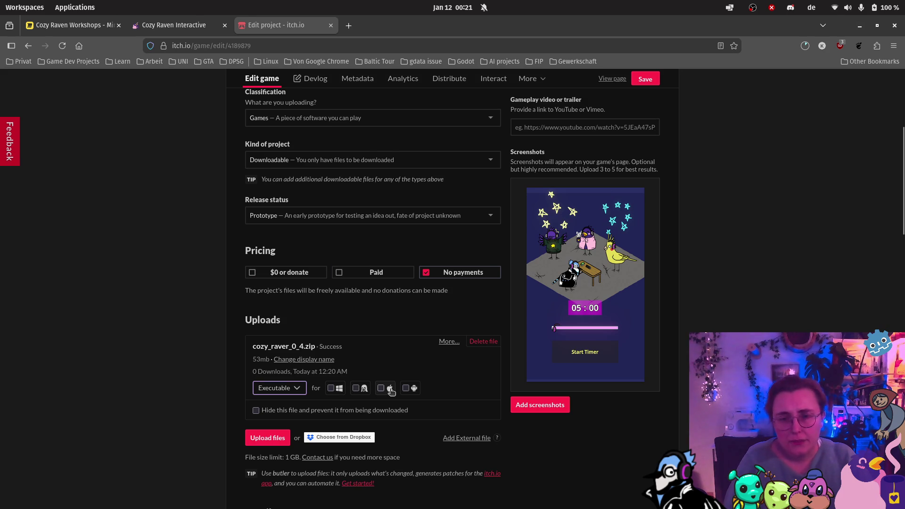
click(408, 389)
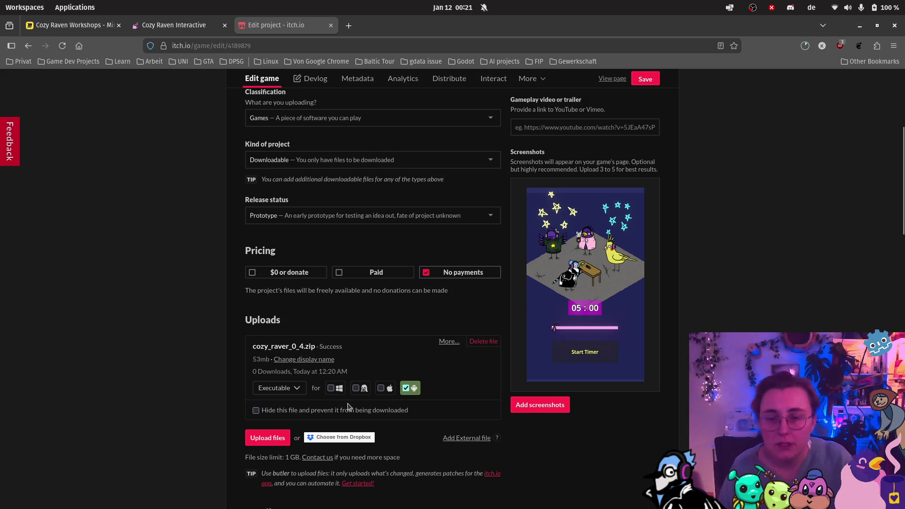
scroll(410, 349, down, 6)
scroll(394, 337, down, 10)
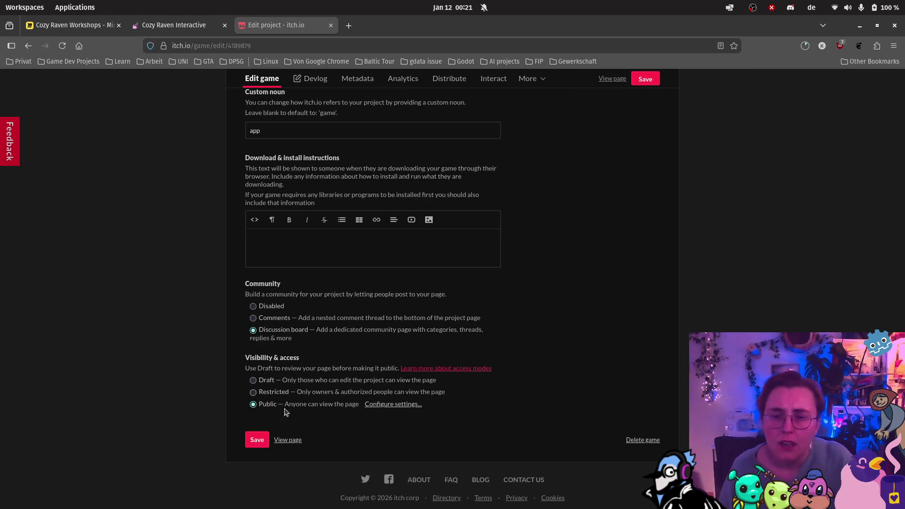
click(257, 441)
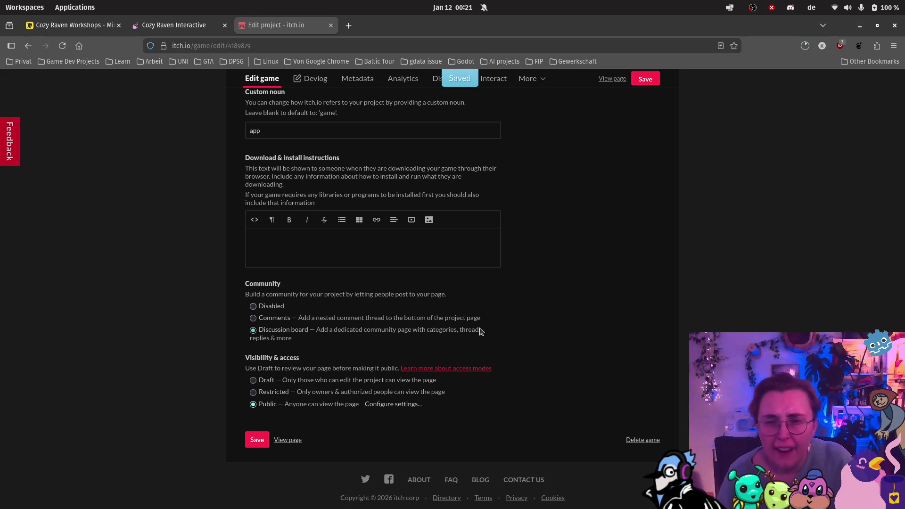
Start a new Cozy Raver devlog post titled 'First upload!'
click(312, 80)
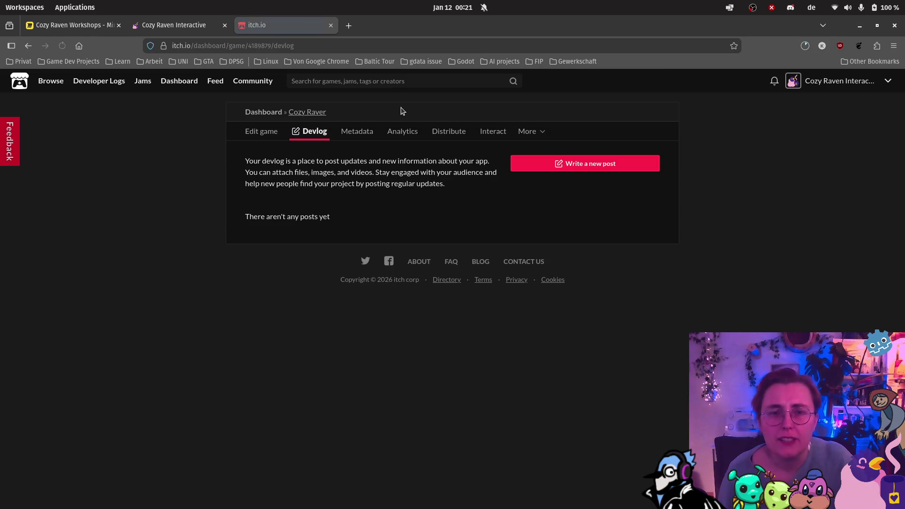
click(617, 165)
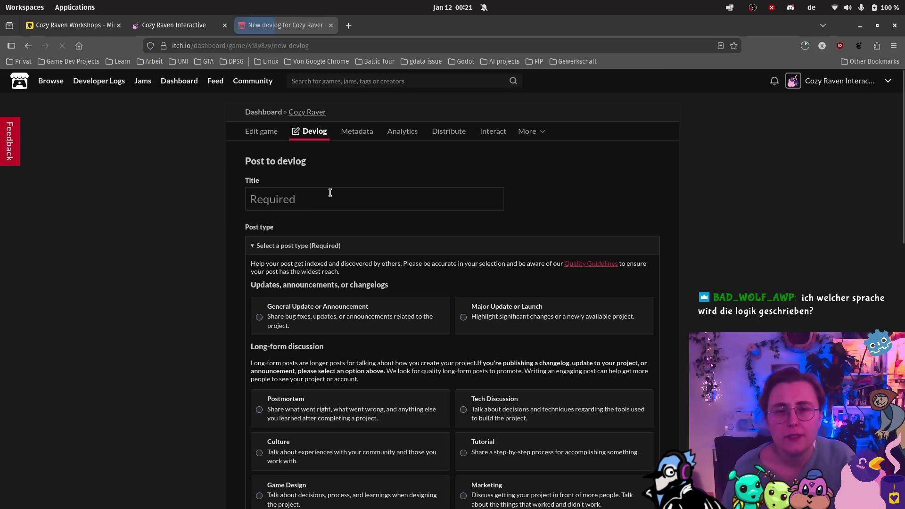
click(325, 200)
text(Firs)
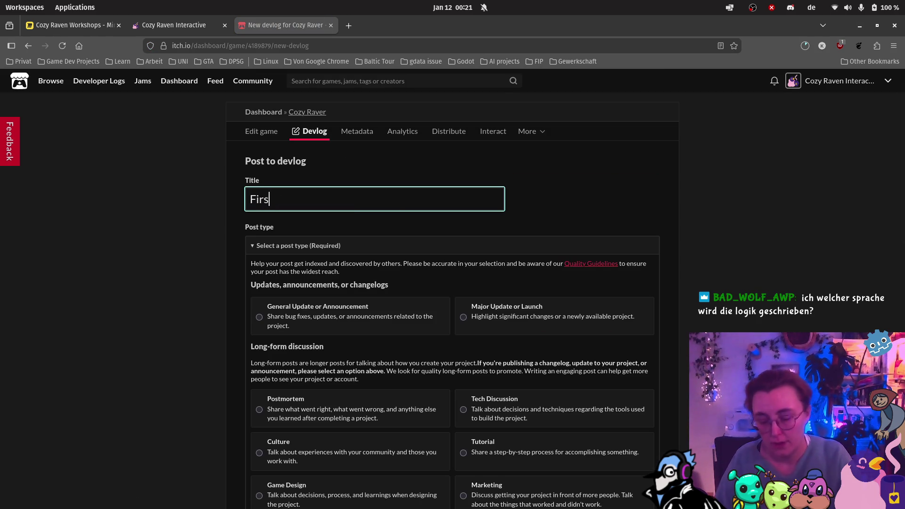
text(t uplao)
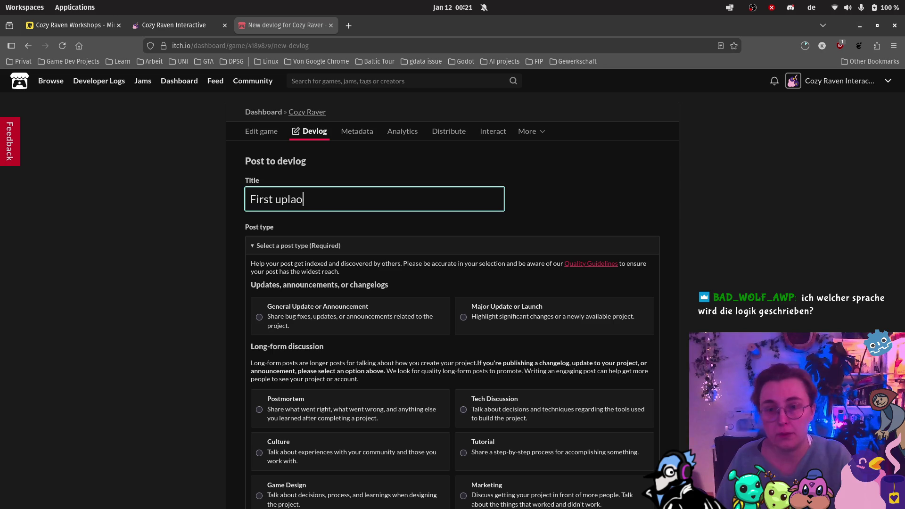
key(BackSpace)
key(BackSpace)
text(oad!)
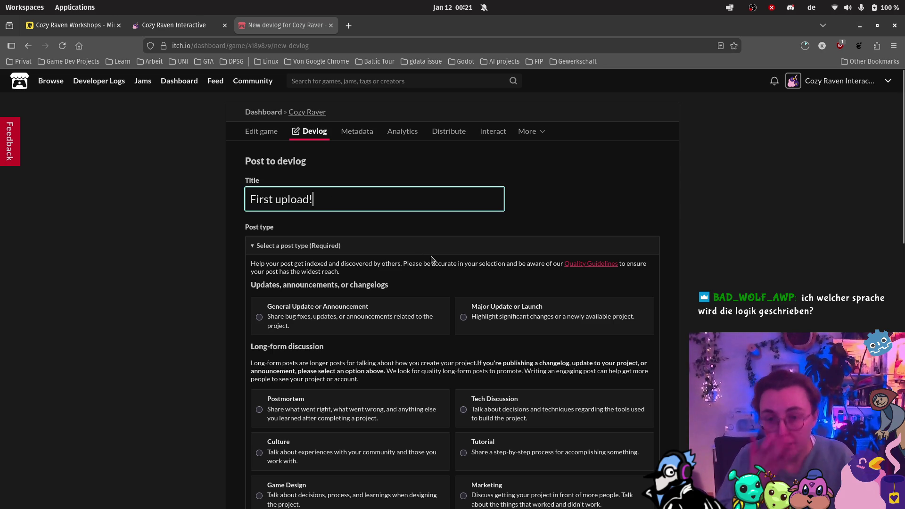
Set the devlog post type to Game Design
scroll(429, 285, down, 2)
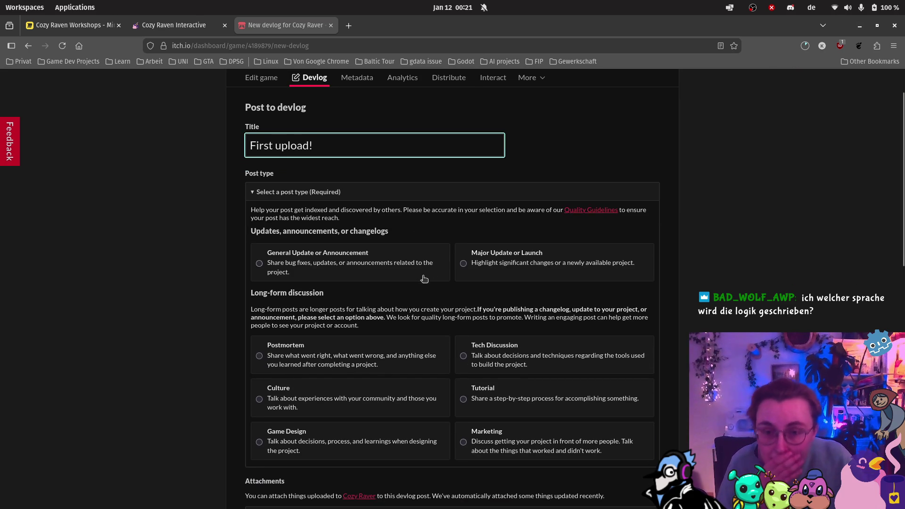
click(268, 269)
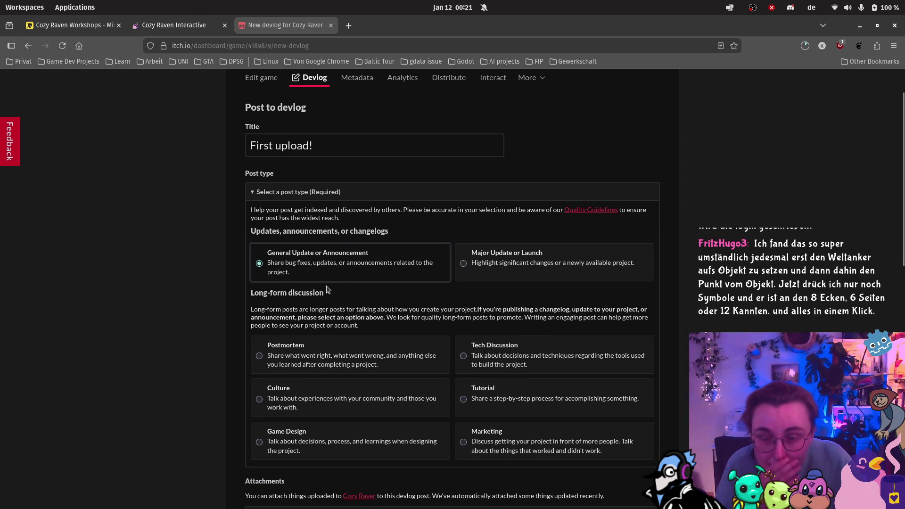
scroll(364, 285, down, 2)
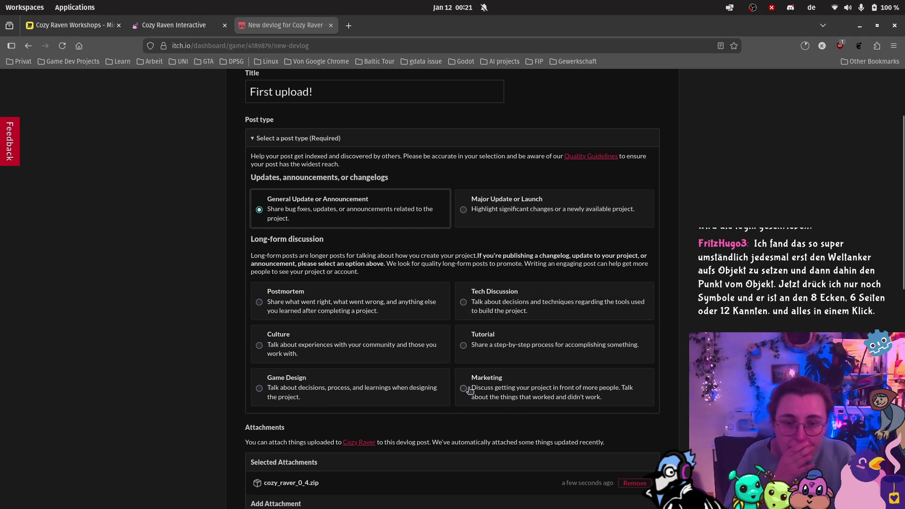
click(293, 397)
Attach the timer screenshot from the project screenshots to the post
scroll(295, 330, down, 2)
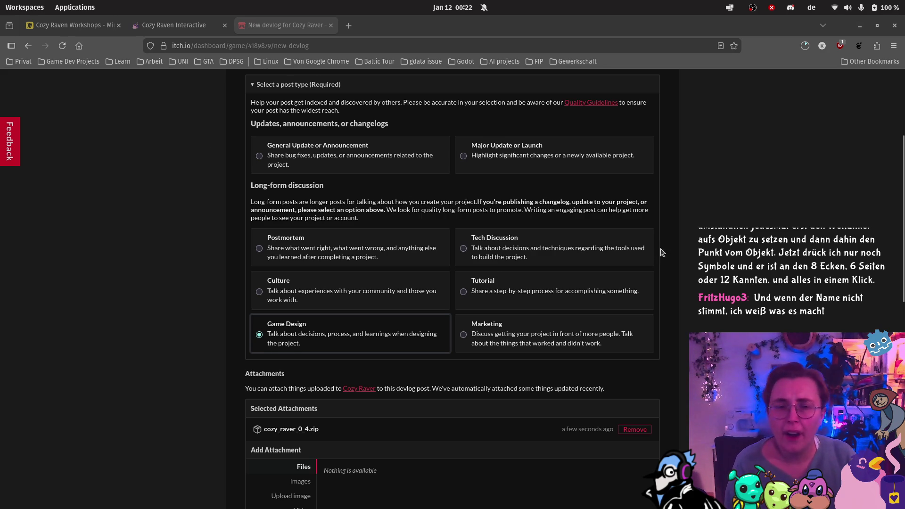
scroll(677, 247, down, 2)
scroll(354, 306, down, 4)
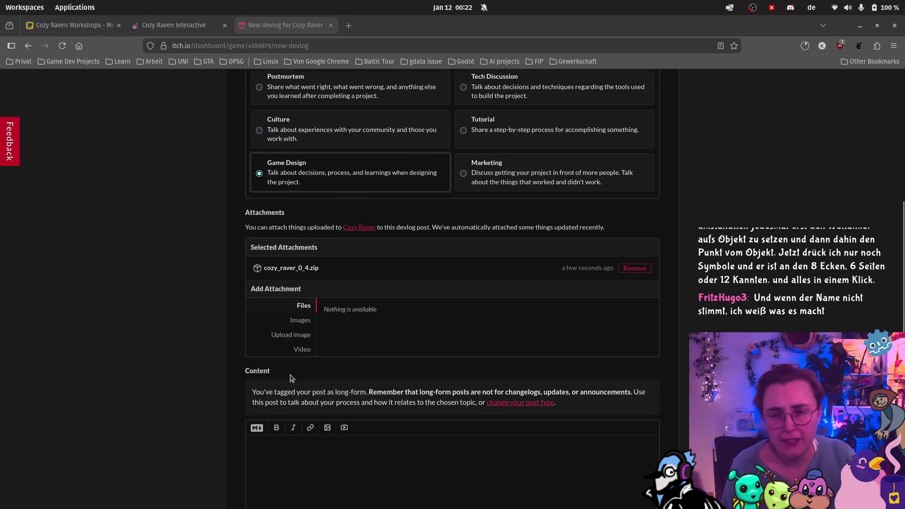
scroll(358, 357, down, 6)
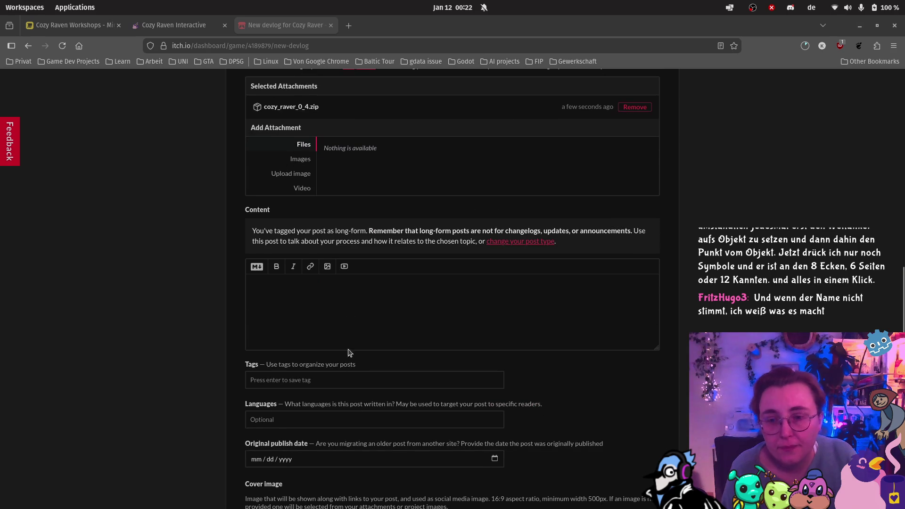
click(311, 161)
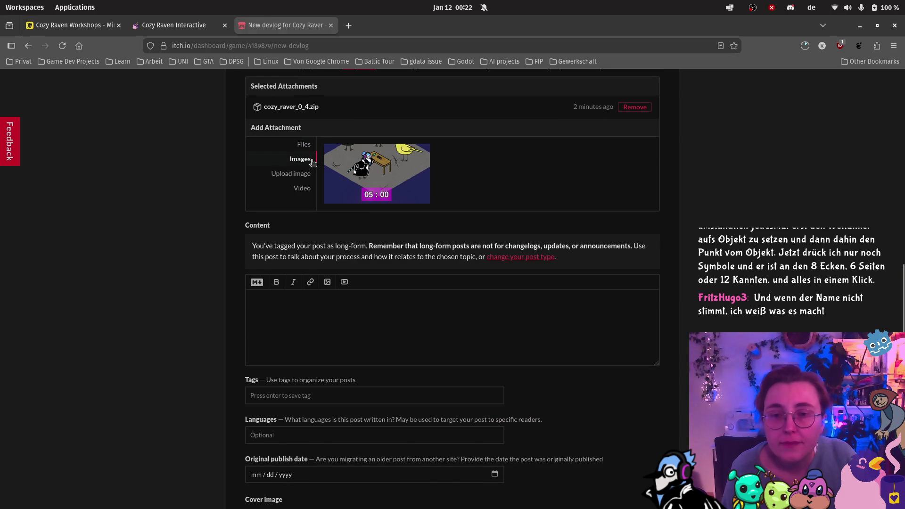
click(378, 174)
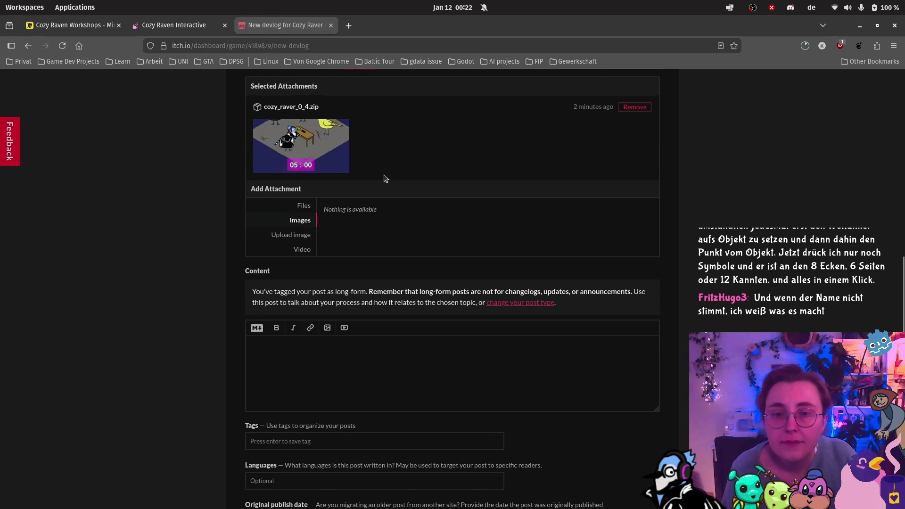
click(304, 206)
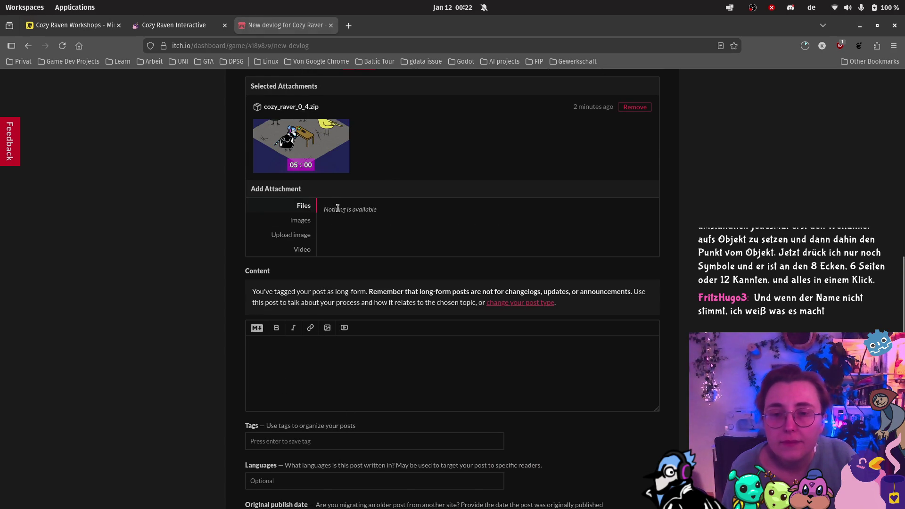
Look over the image upload and attachable-file lists, then place the cursor in Content
scroll(314, 216, up, 2)
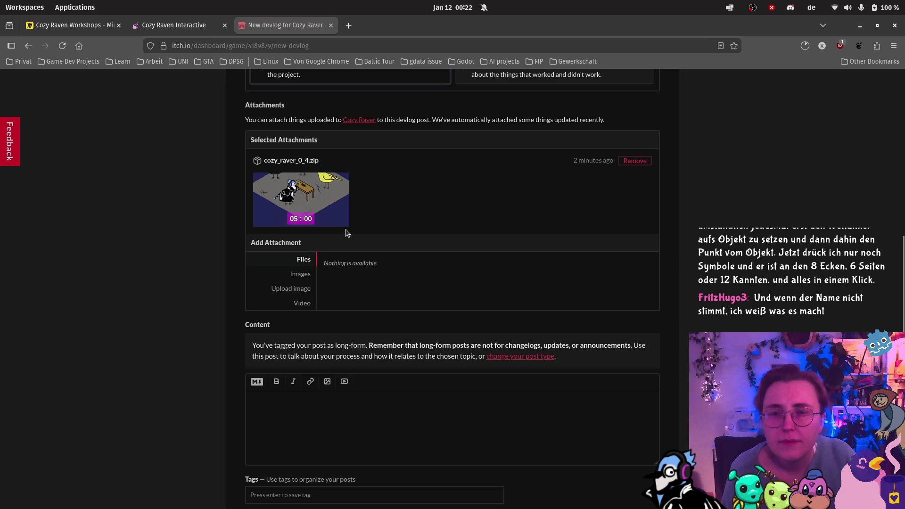
mouse_move(309, 188)
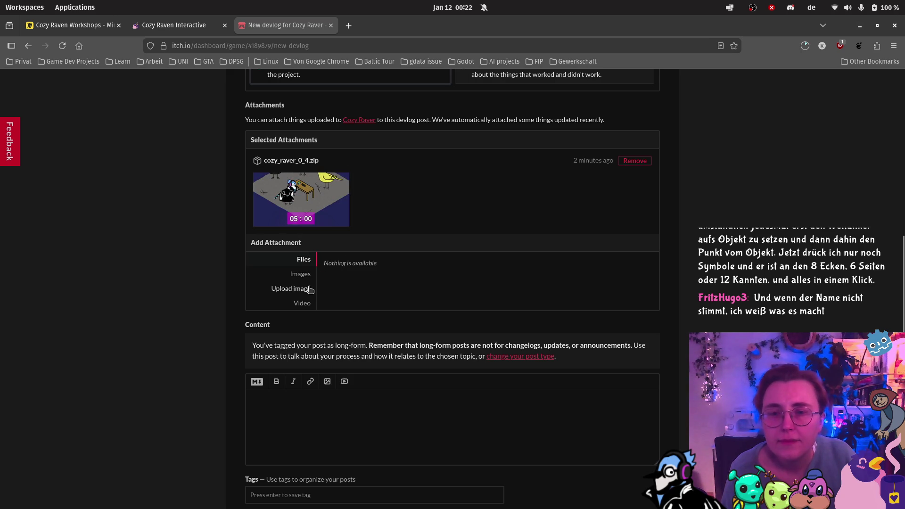
click(303, 291)
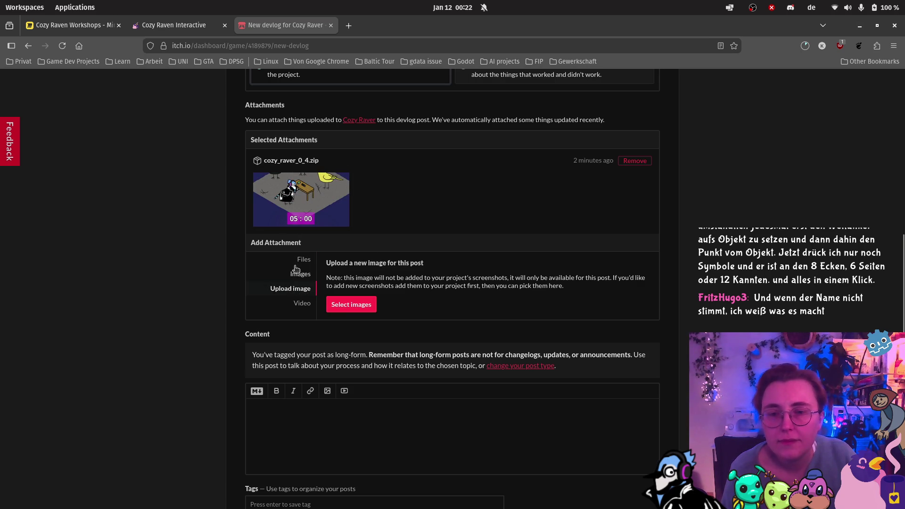
click(302, 276)
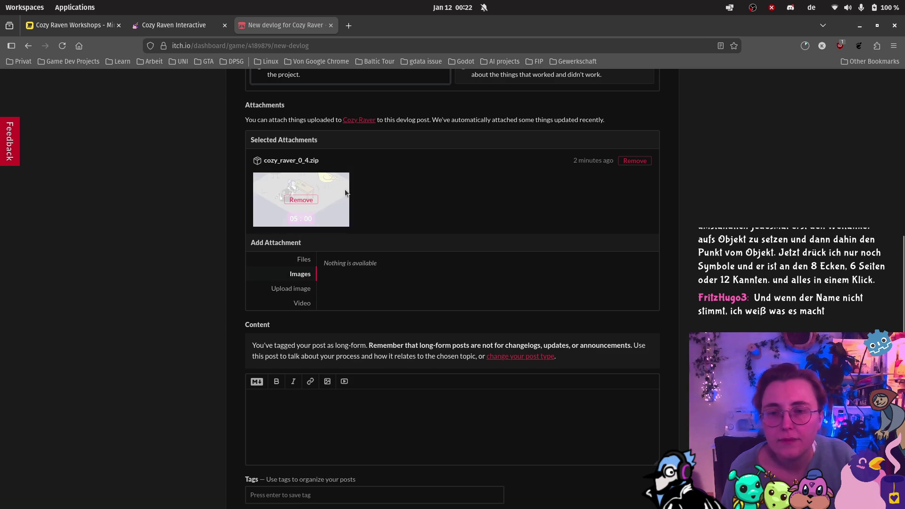
scroll(443, 179, up, 2)
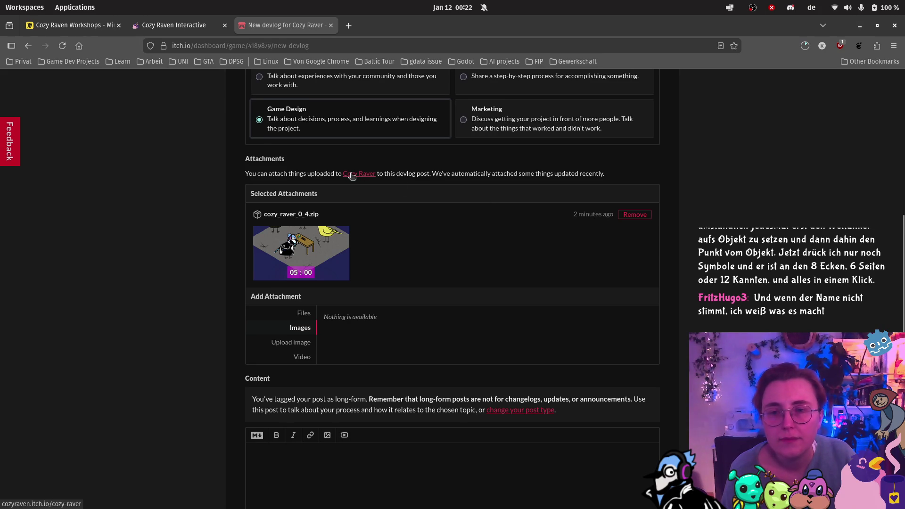
scroll(353, 179, down, 2)
click(310, 263)
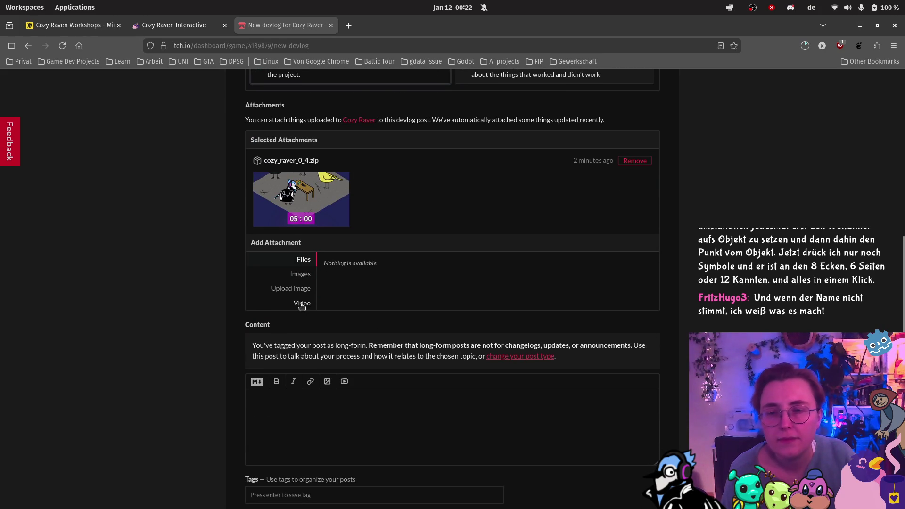
scroll(377, 264, down, 8)
click(311, 199)
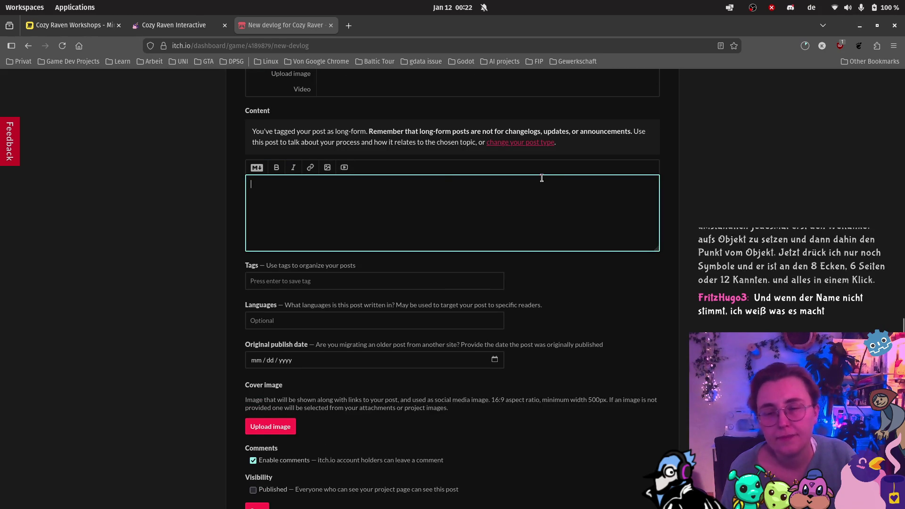
Write the opening line 'We just uploaded our very first prototype build of cozy raver!'
scroll(542, 179, up, 2)
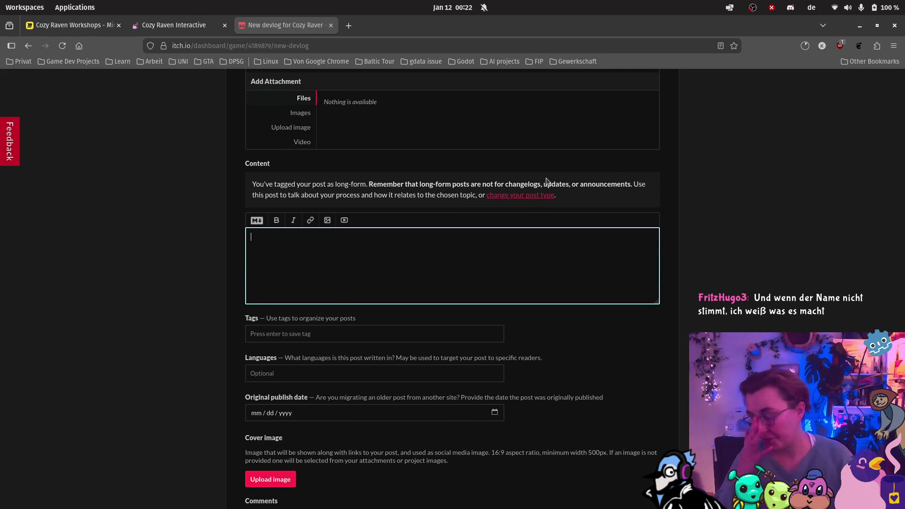
text(We j)
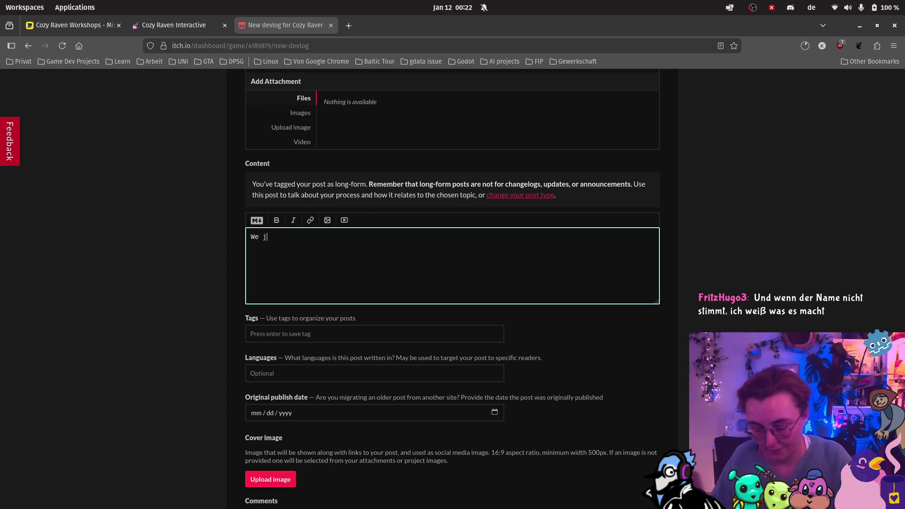
text(ust uploaded )
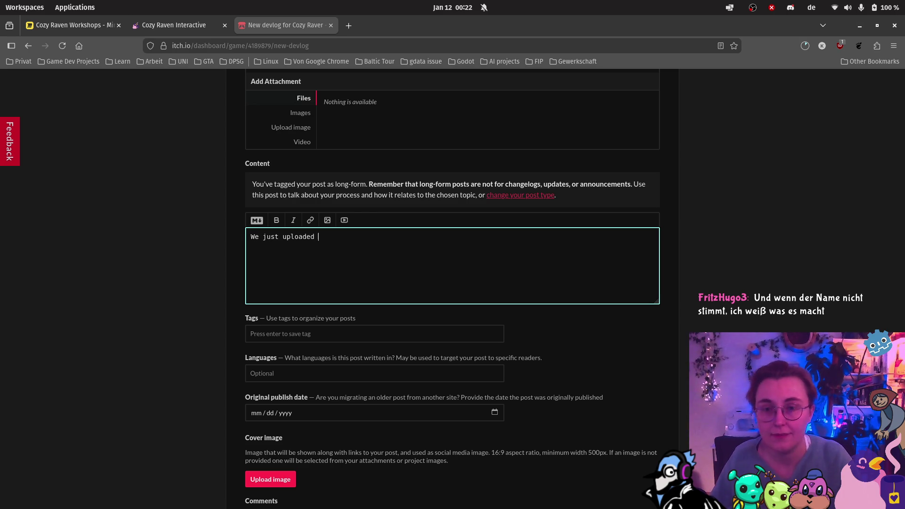
text(our very fir)
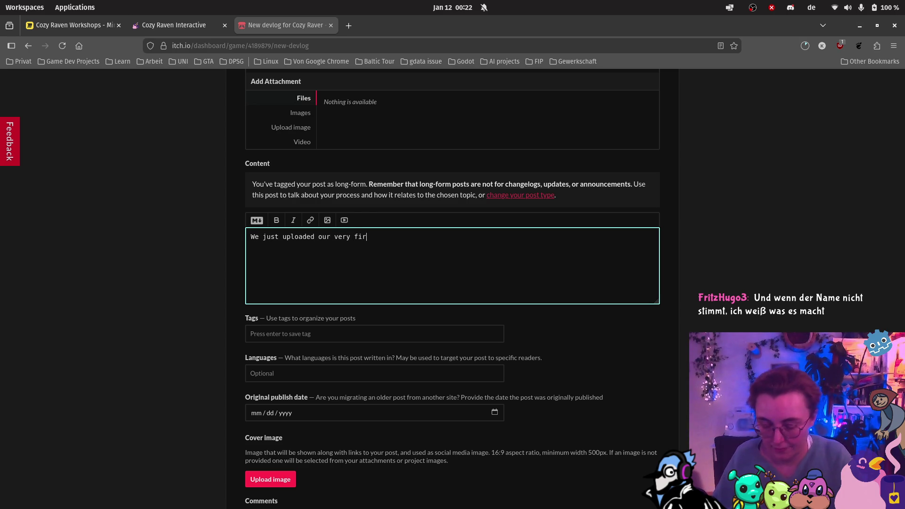
text(st prototype )
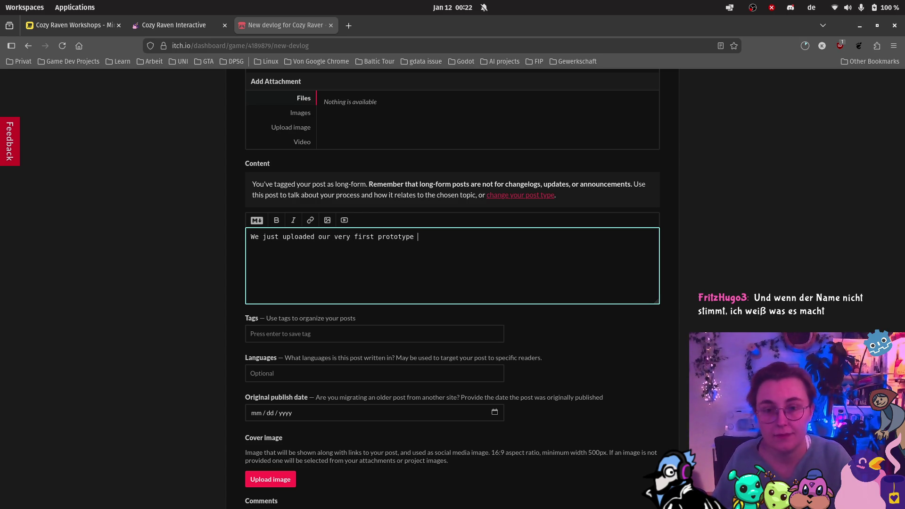
text(build )
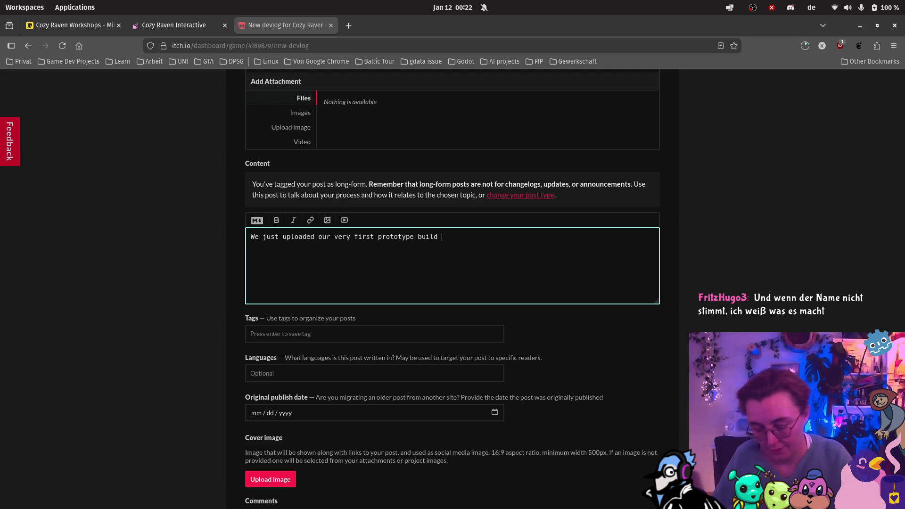
text(of cozy raver!)
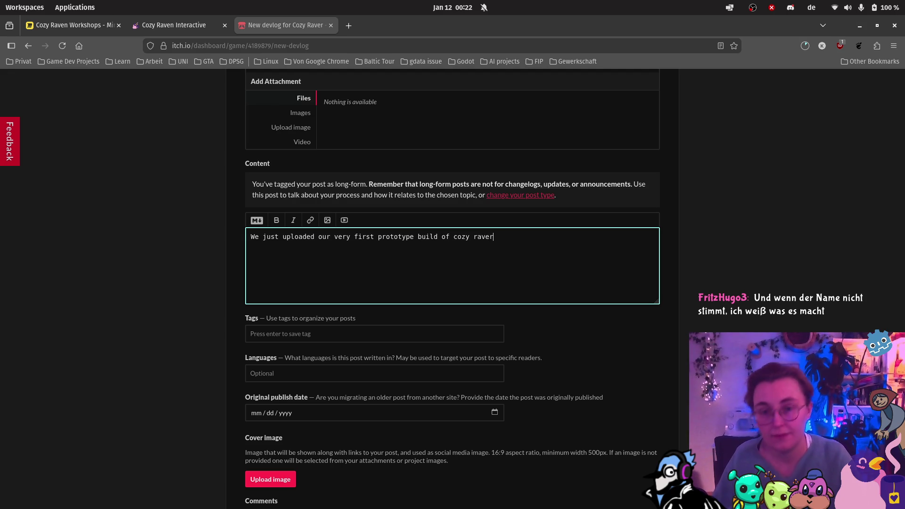
key(Return)
Rewrite the second line as 'The goal is to build a simple focus timer app for your phone, but with a twist!'
text(It's)
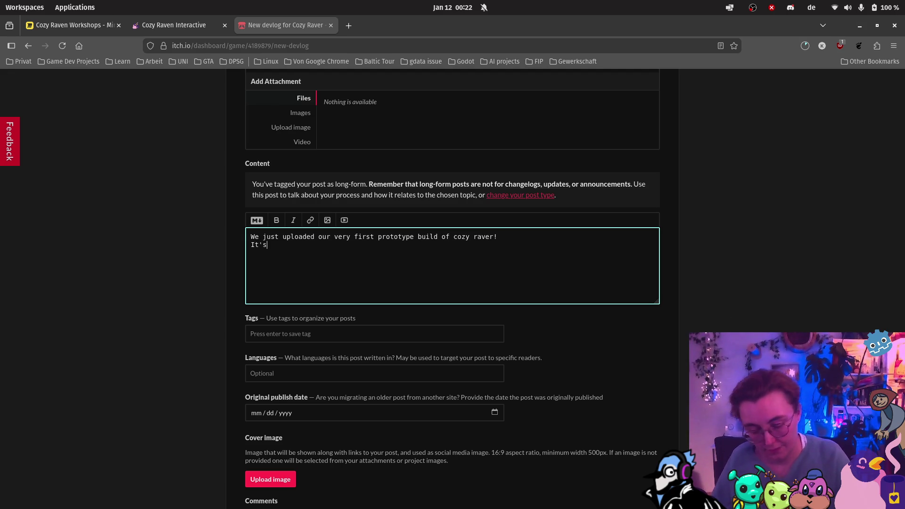
text( a simple)
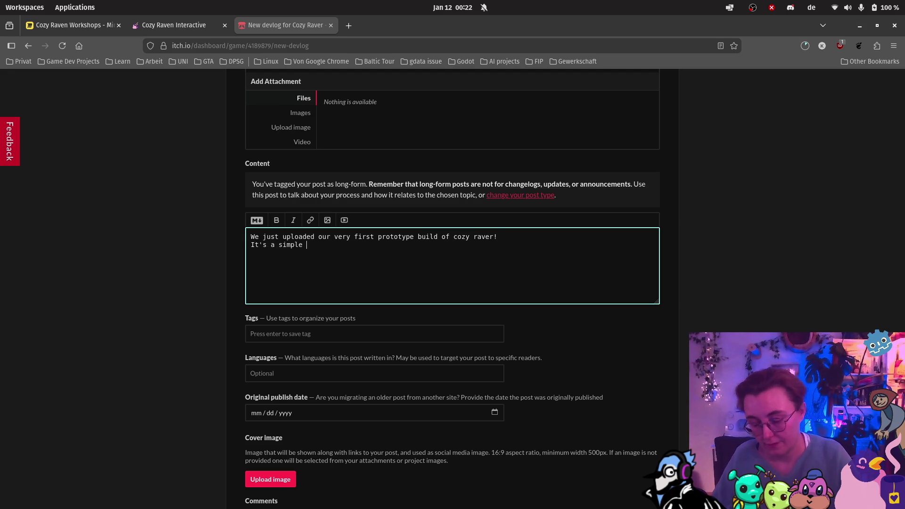
key(ctrl+BackSpace)
key(ctrl+BackSpace)
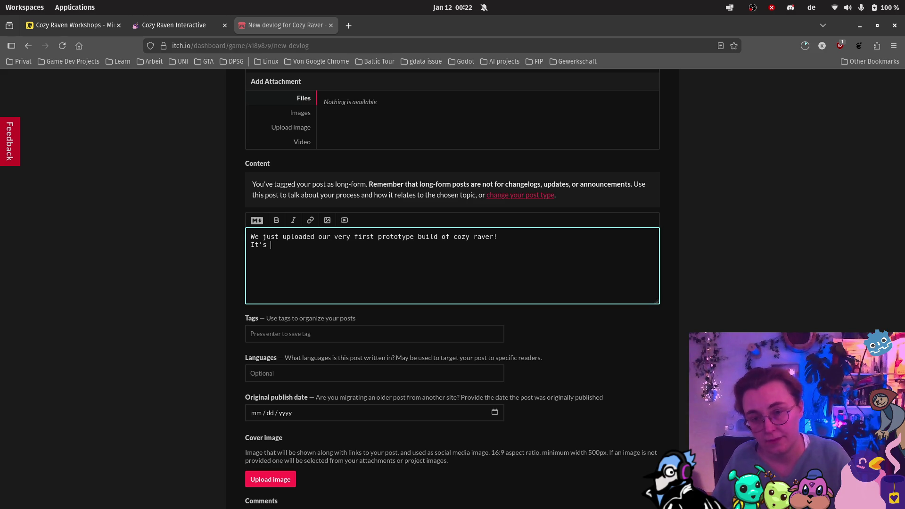
key(BackSpace)
key(BackSpace)
key(BackSpace)
text(The )
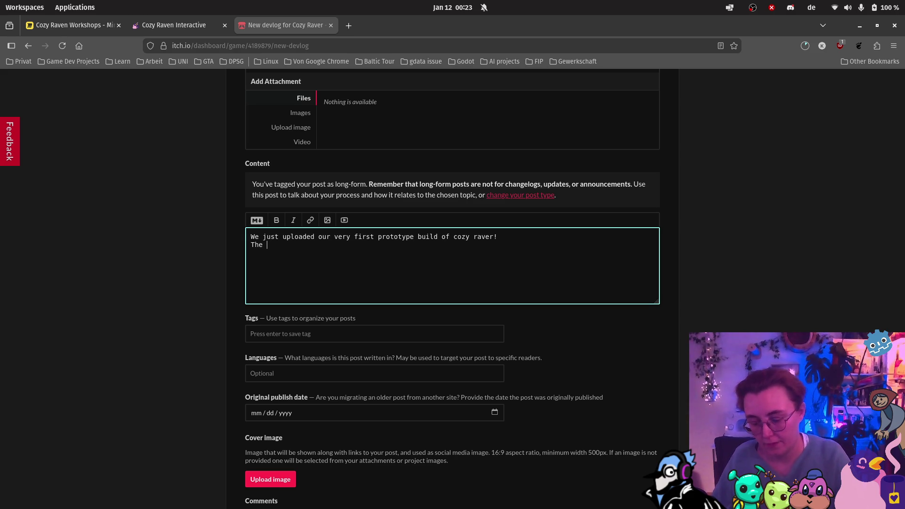
text(goal is to )
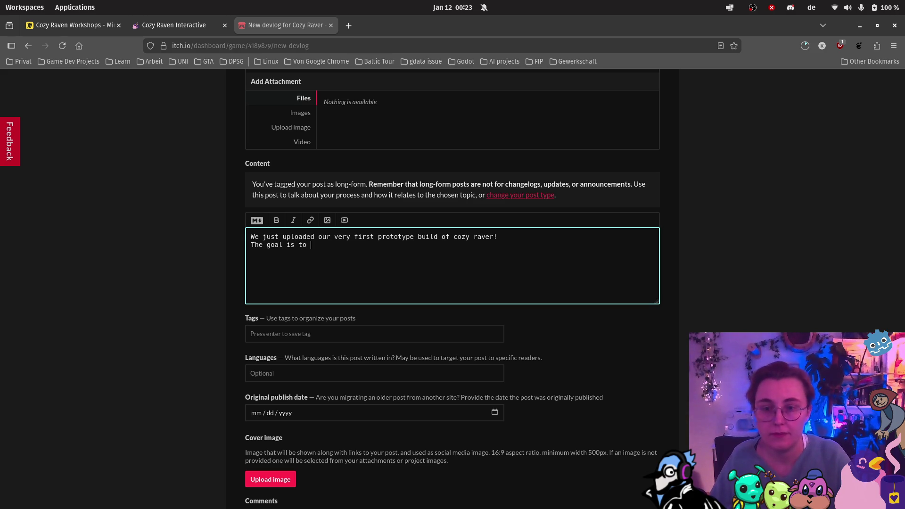
text(build a simple )
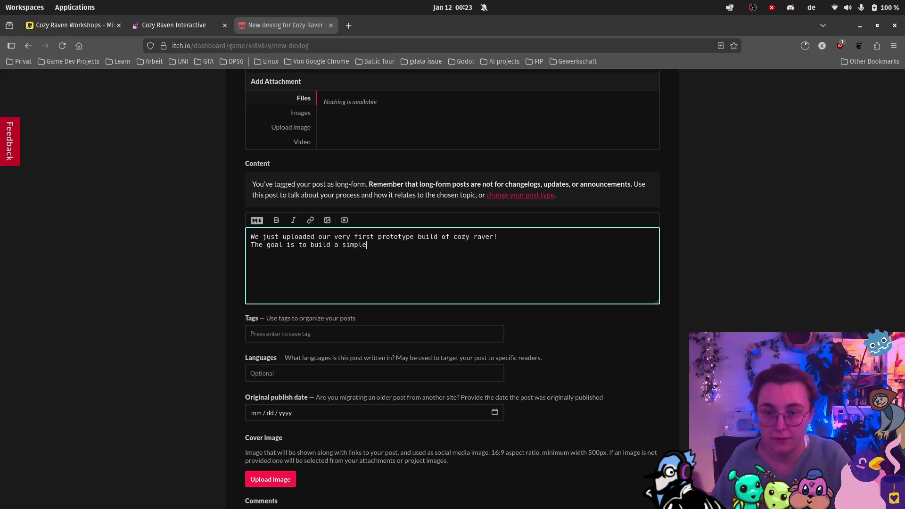
text(focus timer )
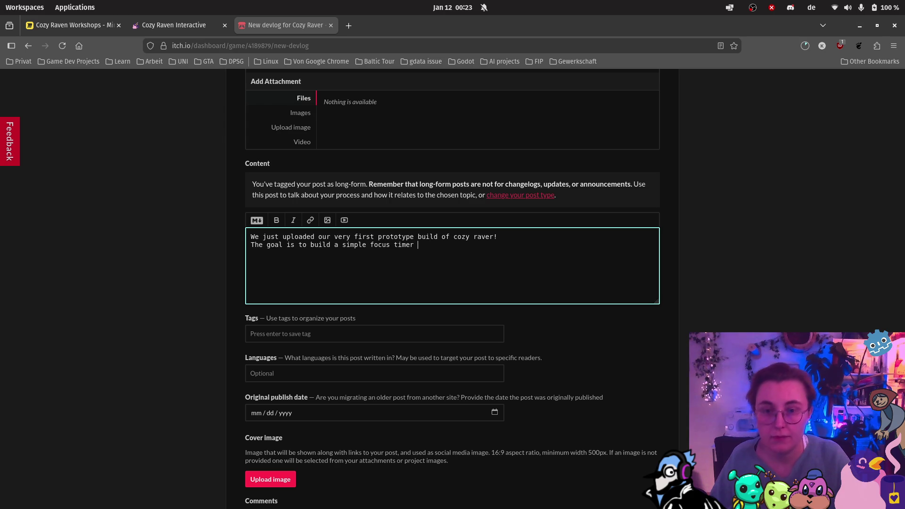
text(app for your p)
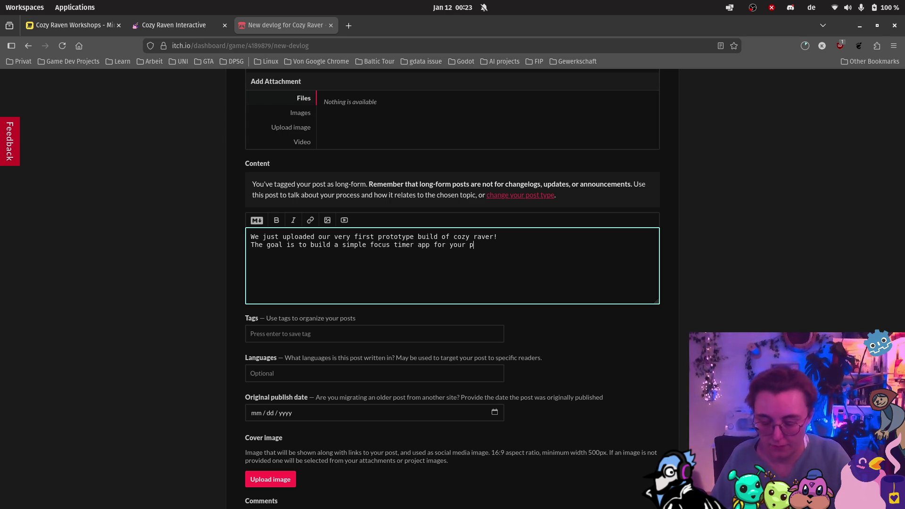
text(hone, but with a )
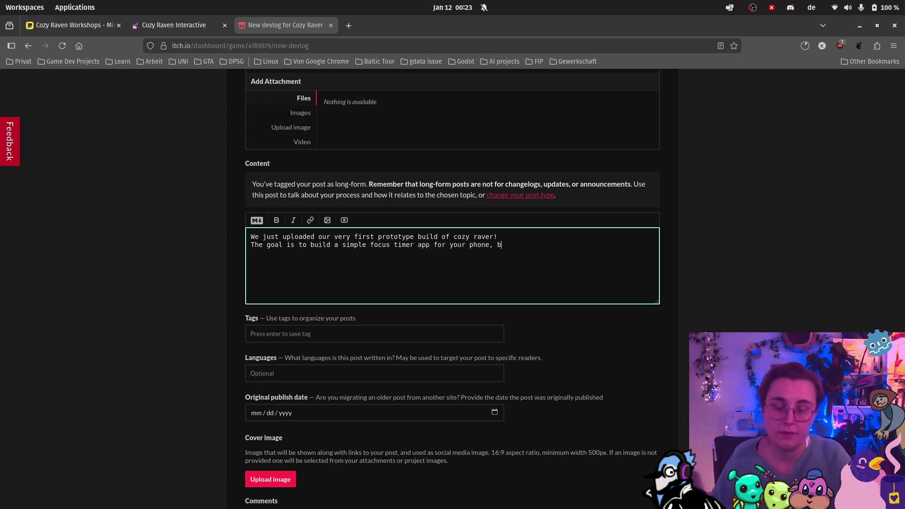
text(twi)
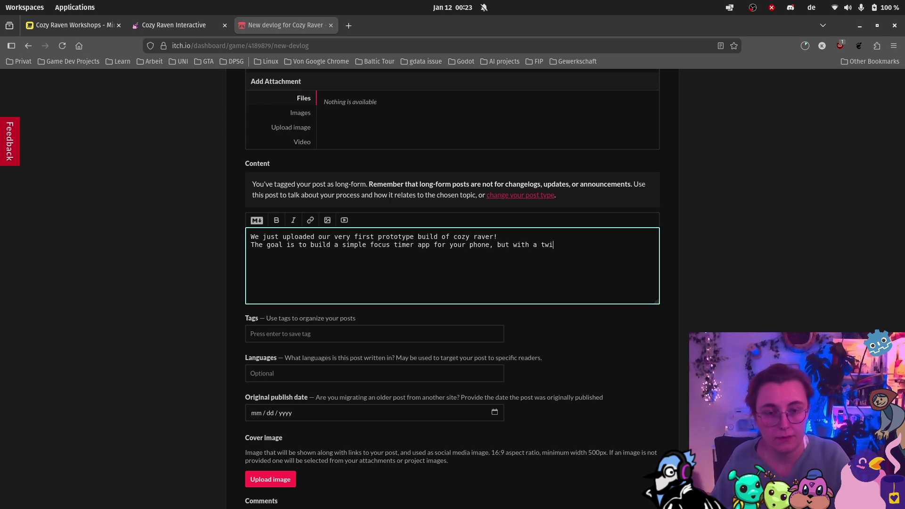
text(st! The longer you )
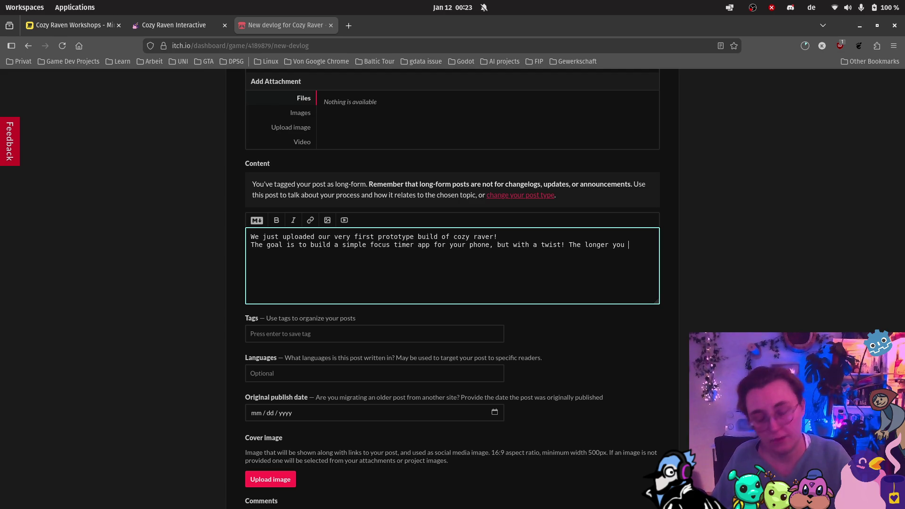
text(hold folcus,)
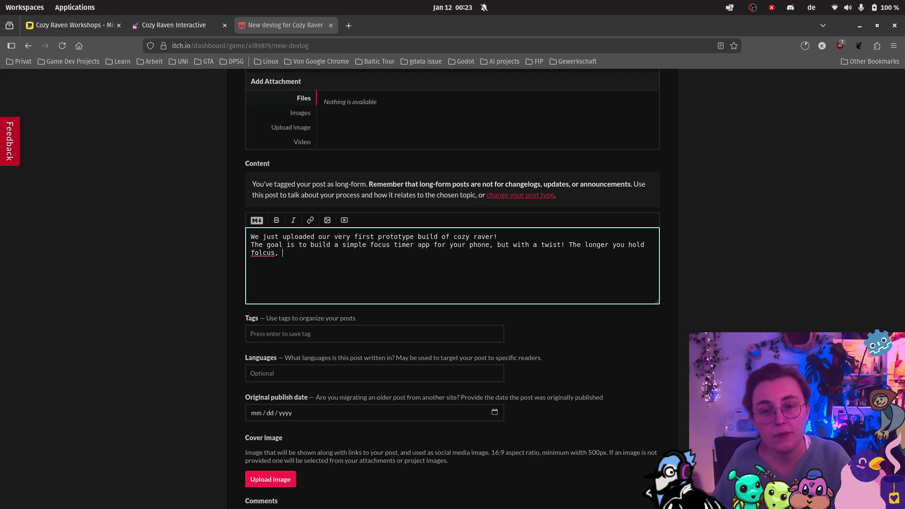
Fix 'focus', add that more birds join your rave, and start the 'For now… all available birds' line
key(BackSpace)
key(BackSpace)
key(BackSpace)
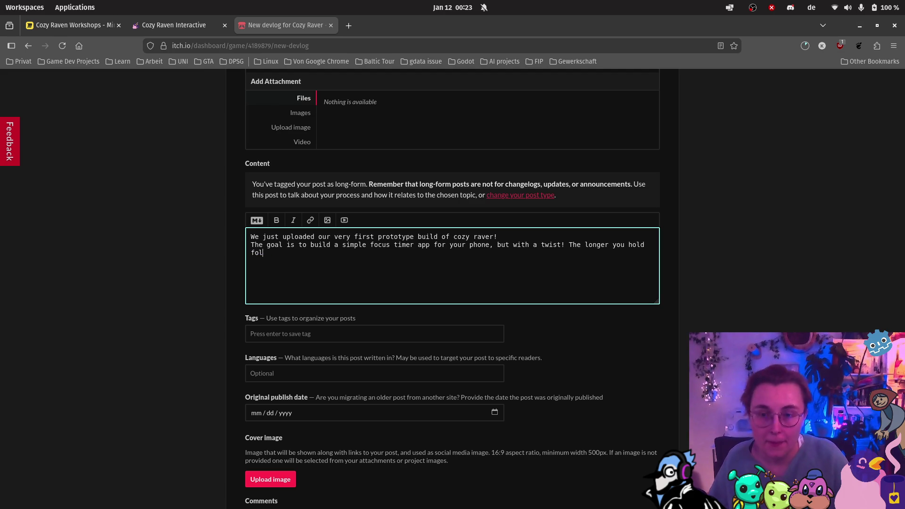
text(cus ,)
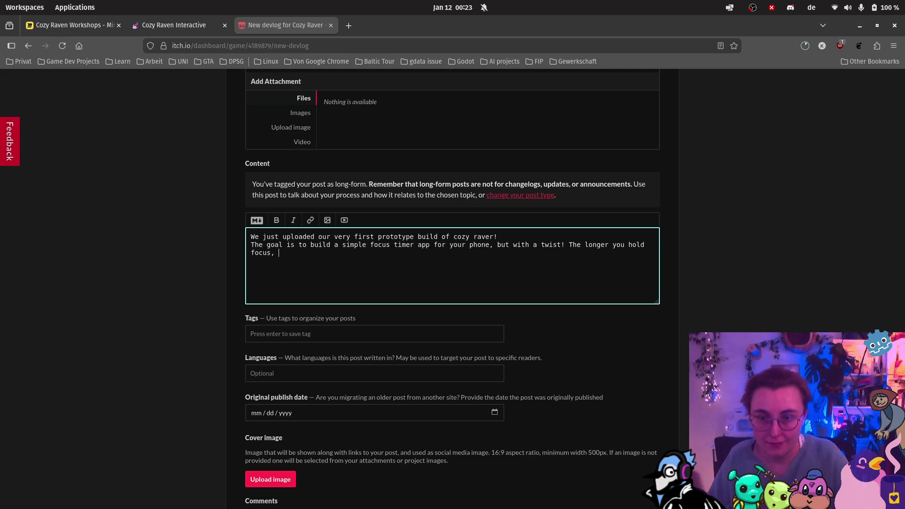
text(tho more )
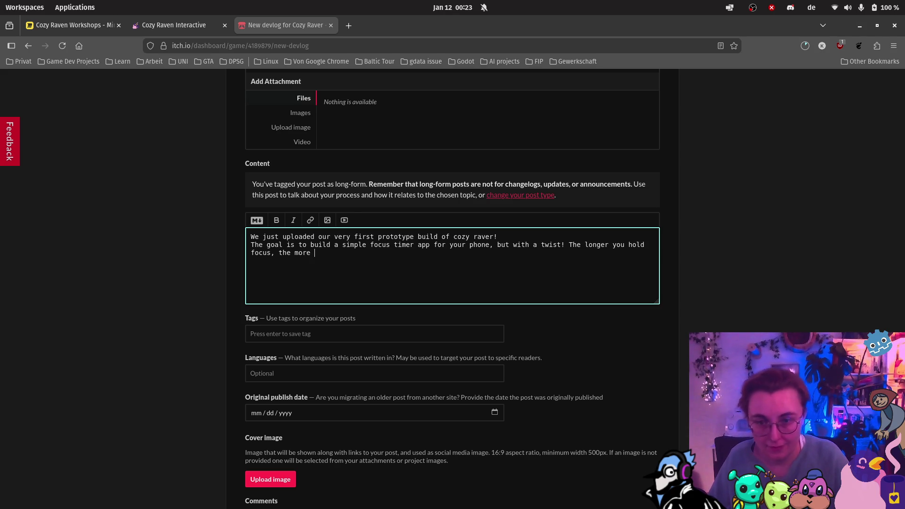
text(br)
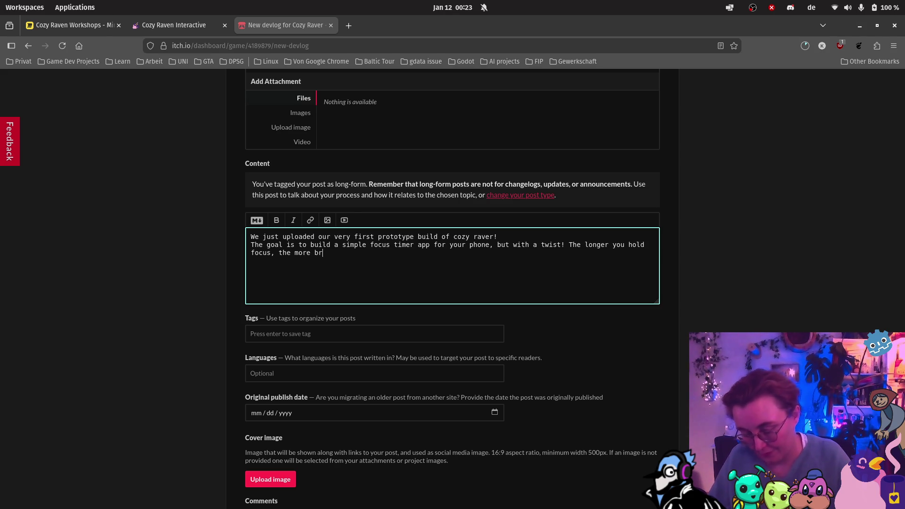
key(BackSpace)
text(irds come t)
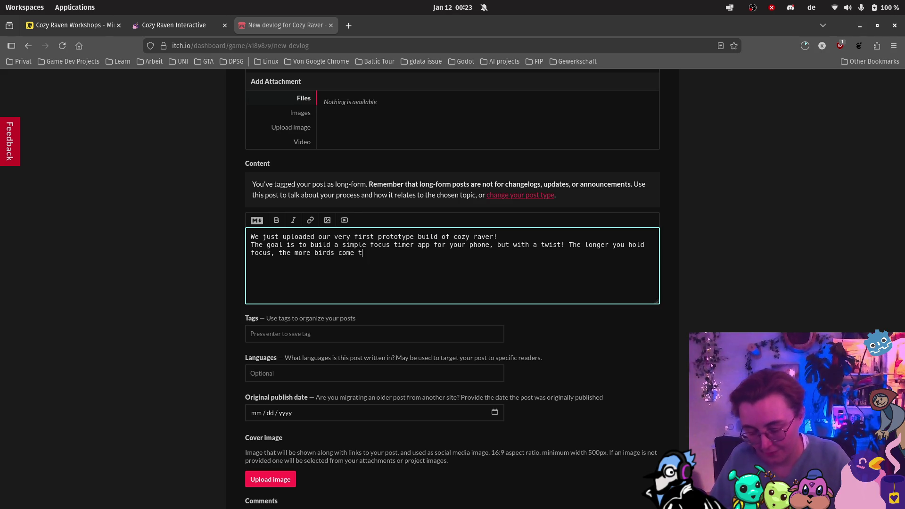
text(o your rave and)
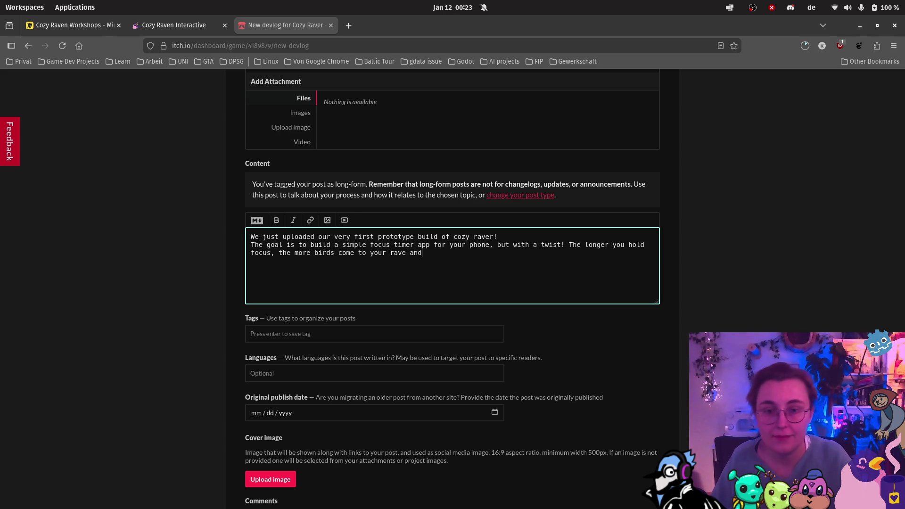
text( make it)
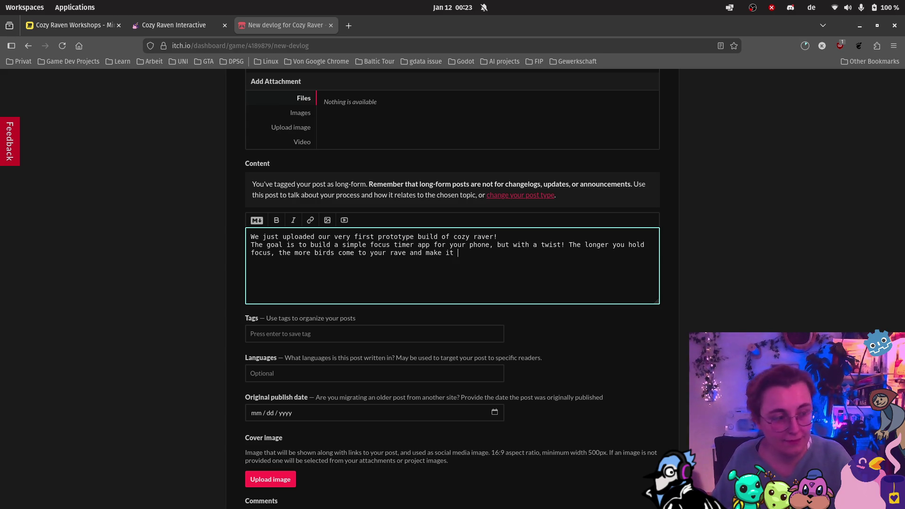
text(epic :).)
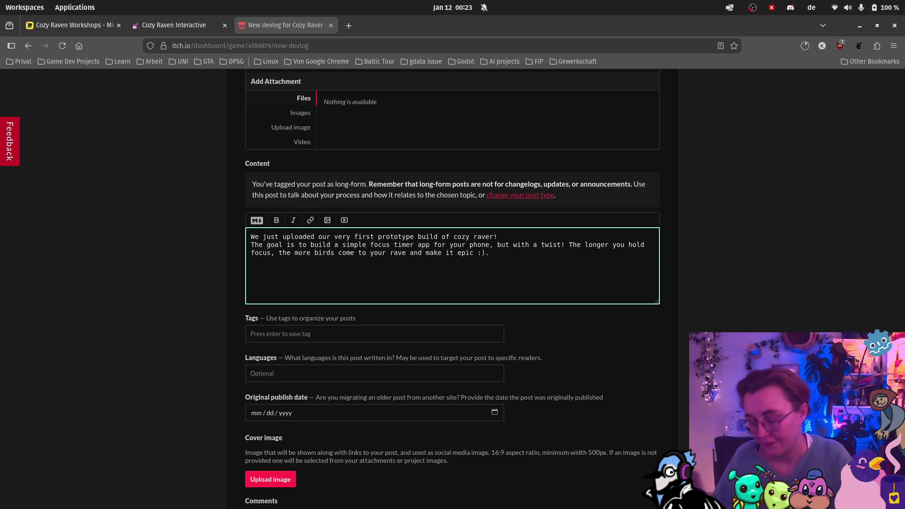
key(Return)
text(For now,)
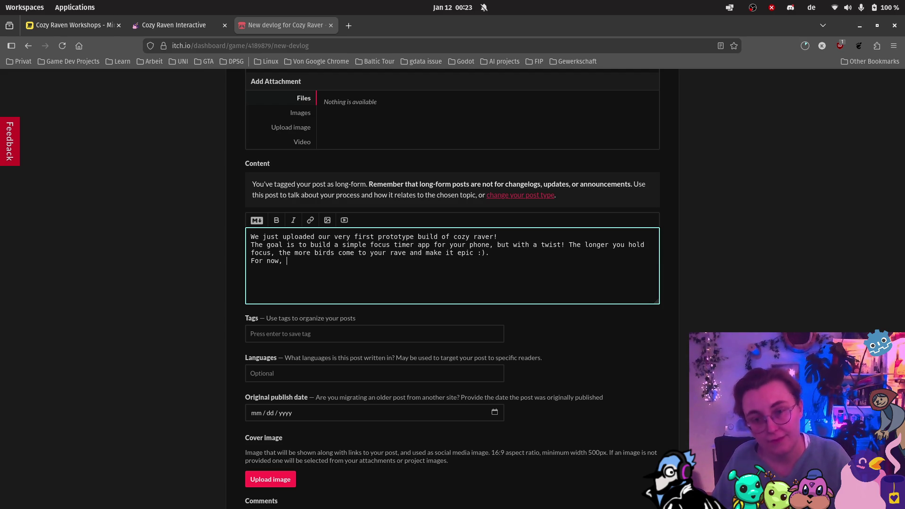
text( we've s)
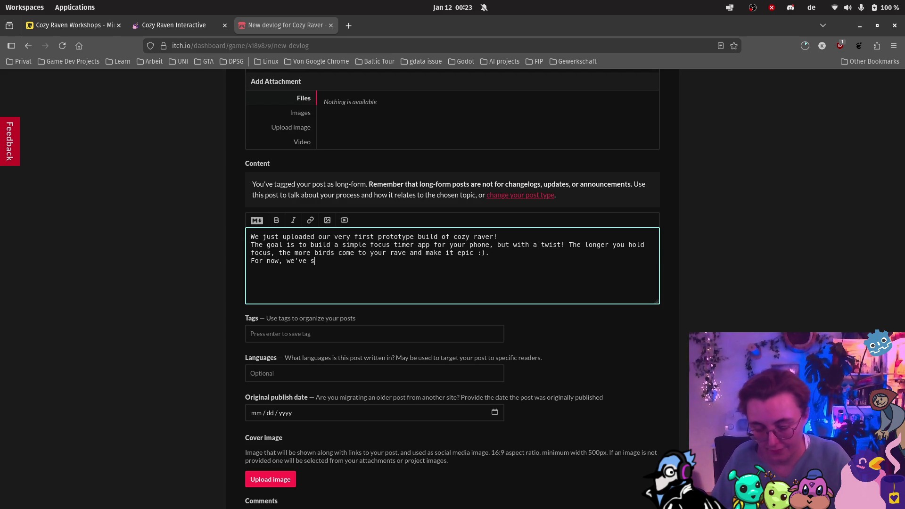
text(et it up sot)
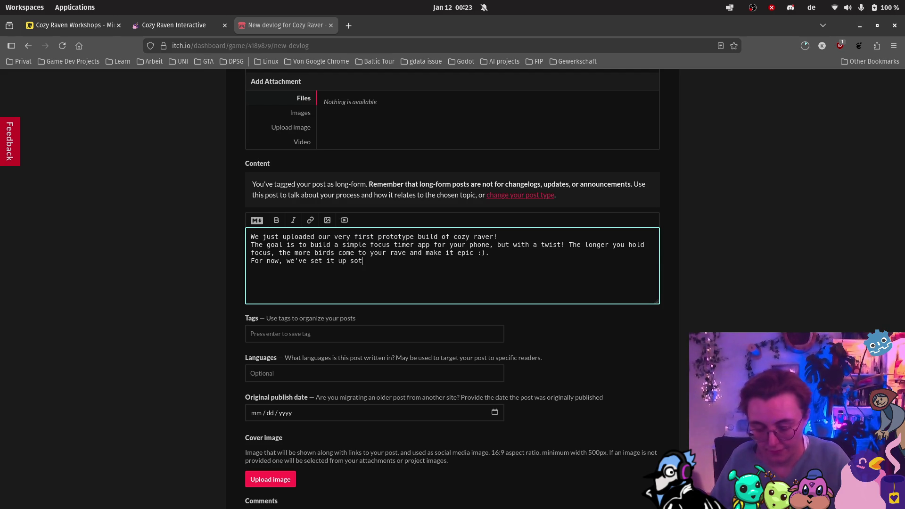
text(ha)
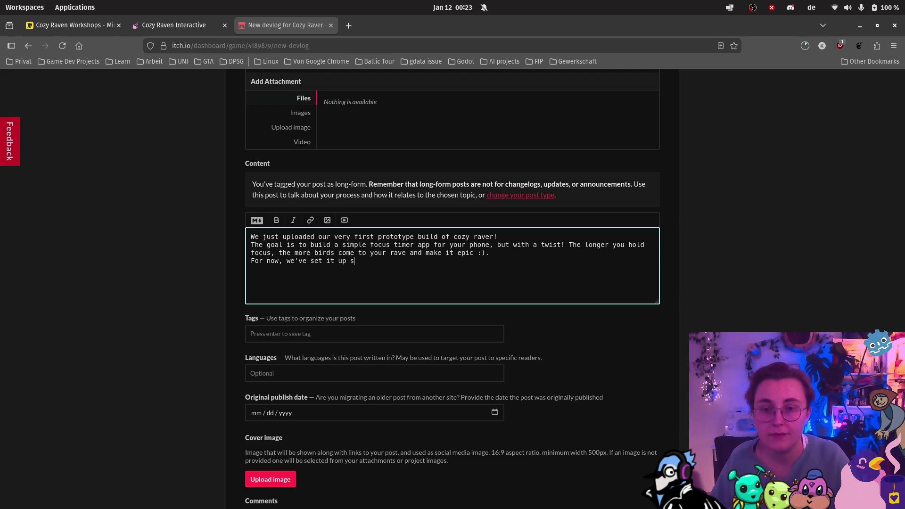
text(t you)
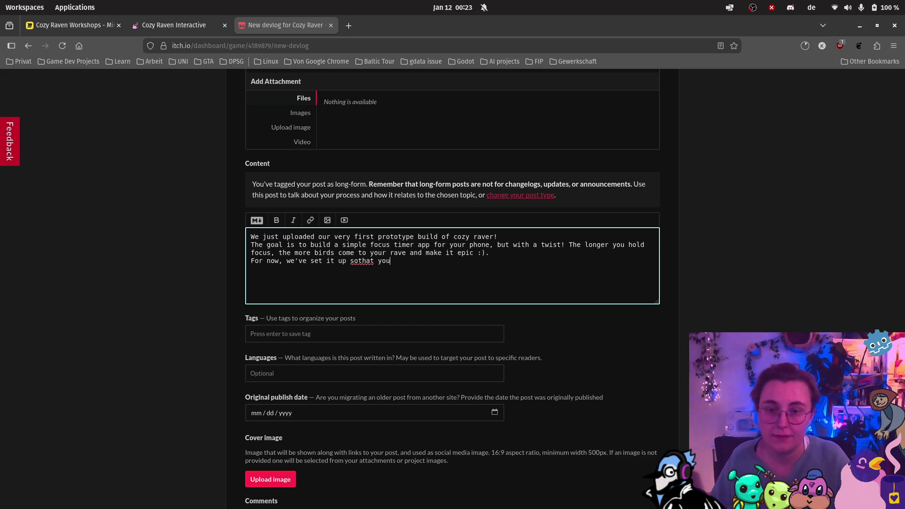
text( can see all)
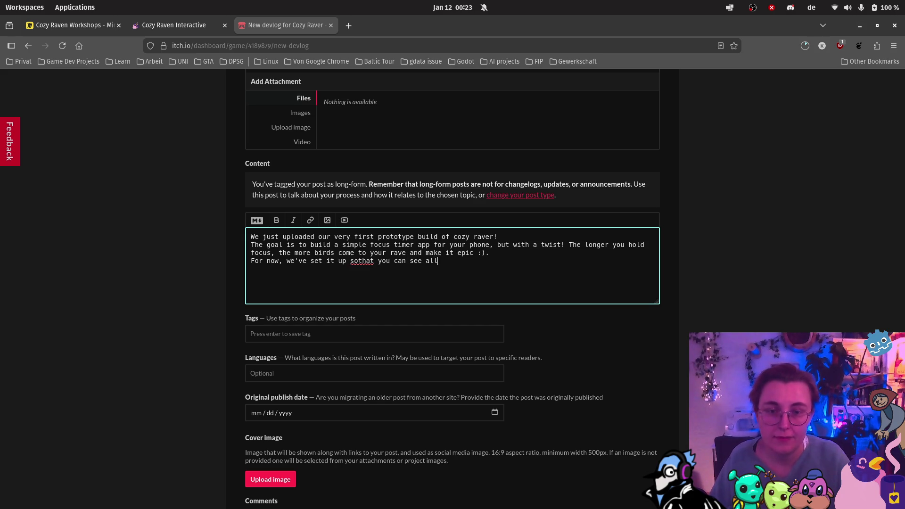
text( available )
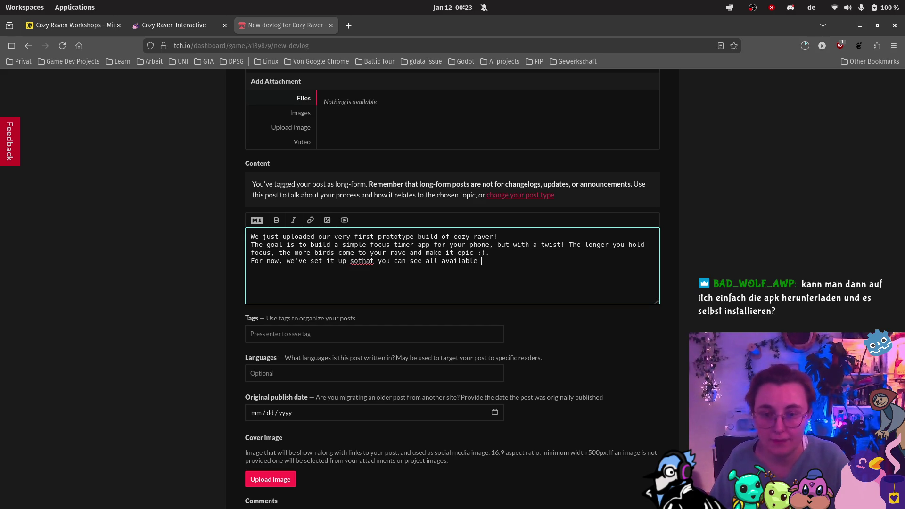
text(builds)
key(BackSpace)
key(BackSpace)
key(BackSpace)
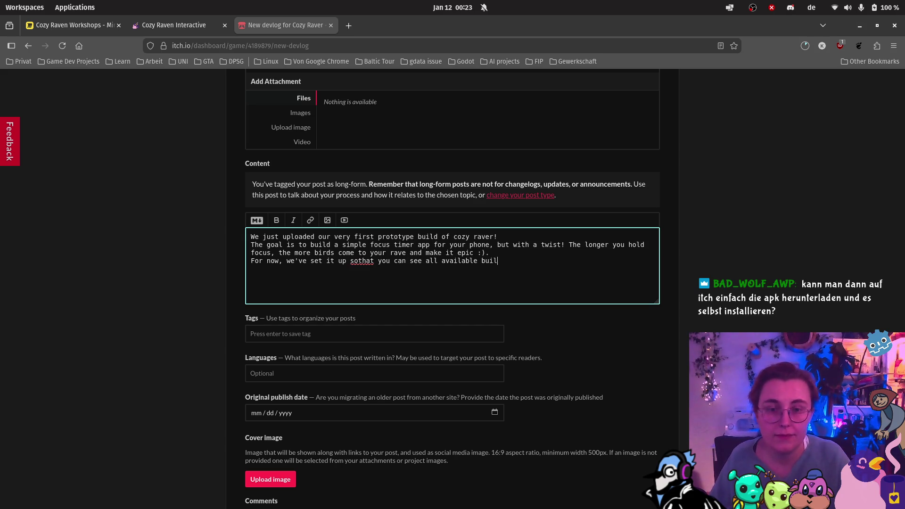
text(irds v)
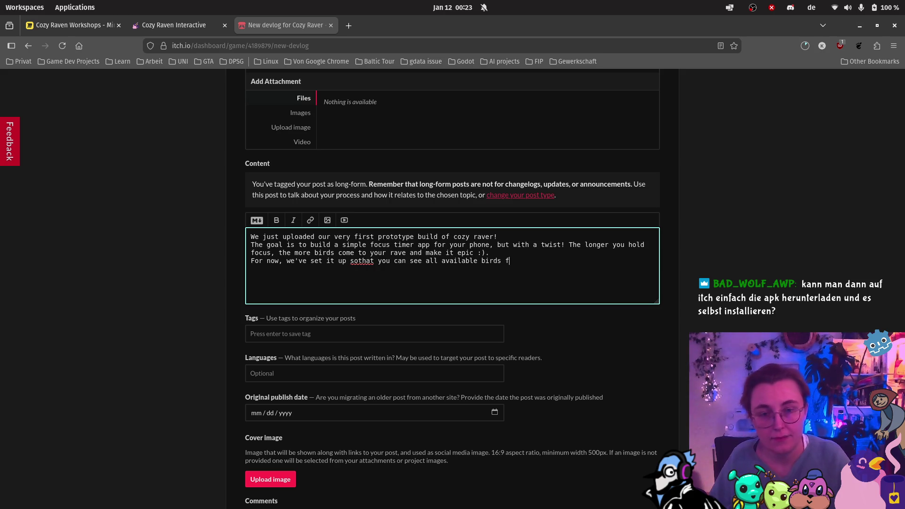
text(rom the start, but in the long run we're planning to make them appear one by one. Cusot)
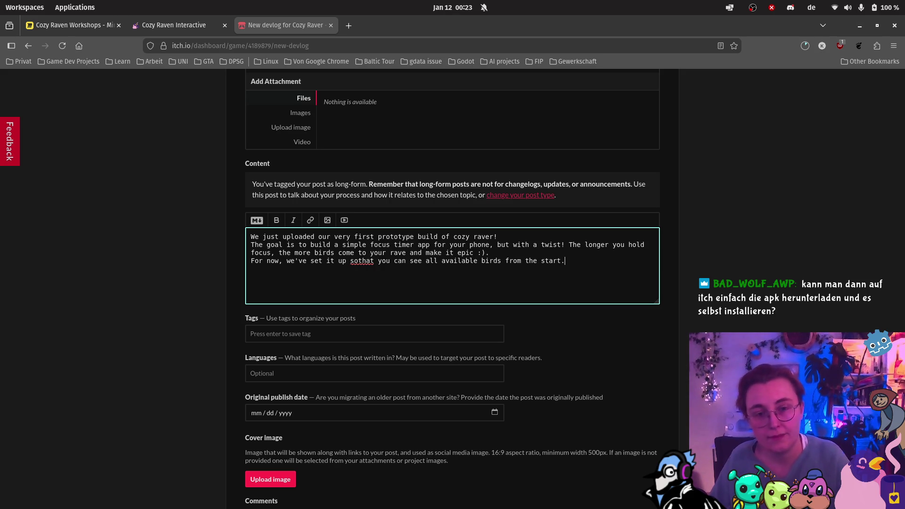
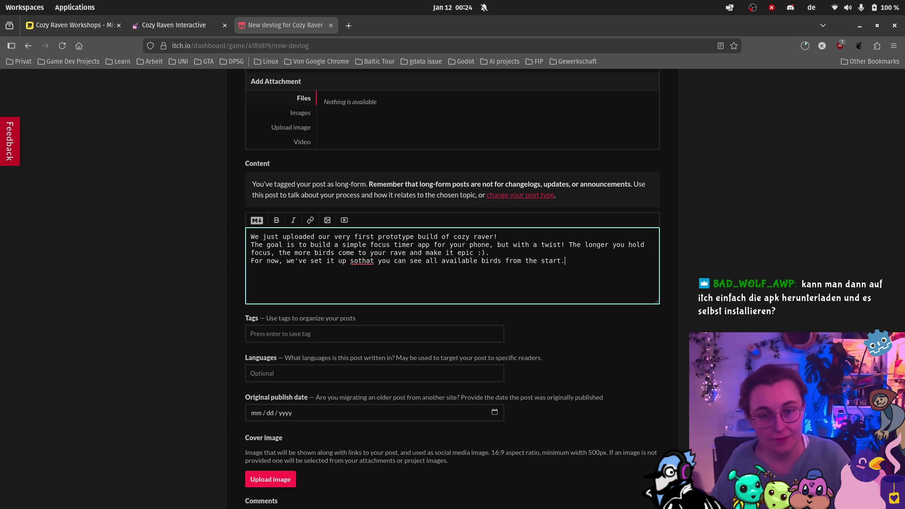
Add that birds will later appear one by one, DJ and location customization is coming, then 'For now, you can'
text(, but)
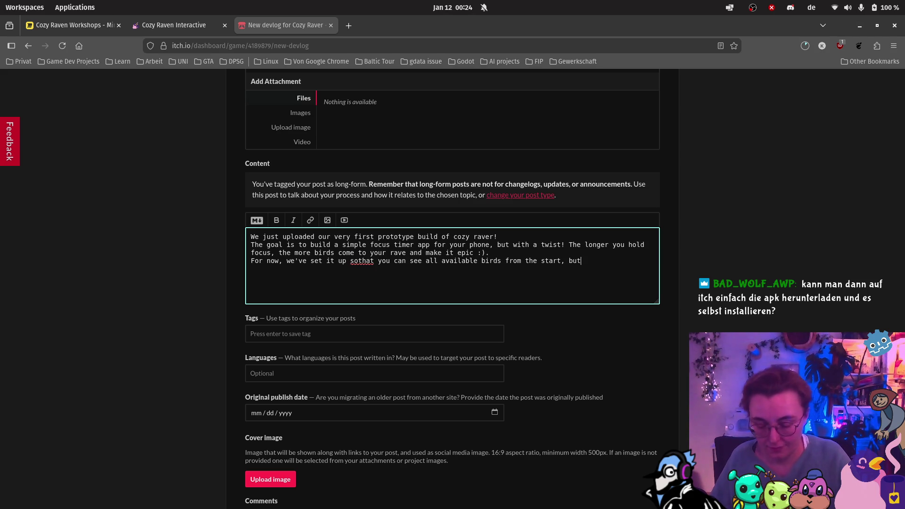
text( in th)
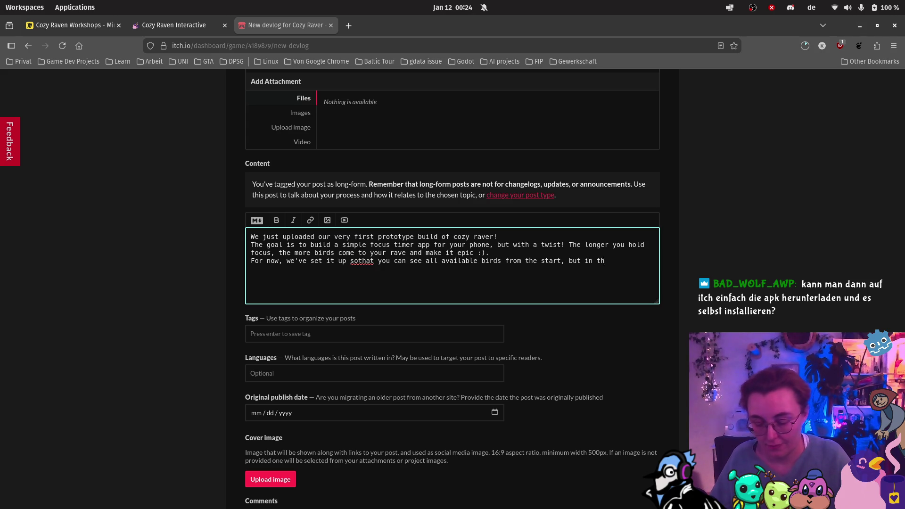
text(e long run we)
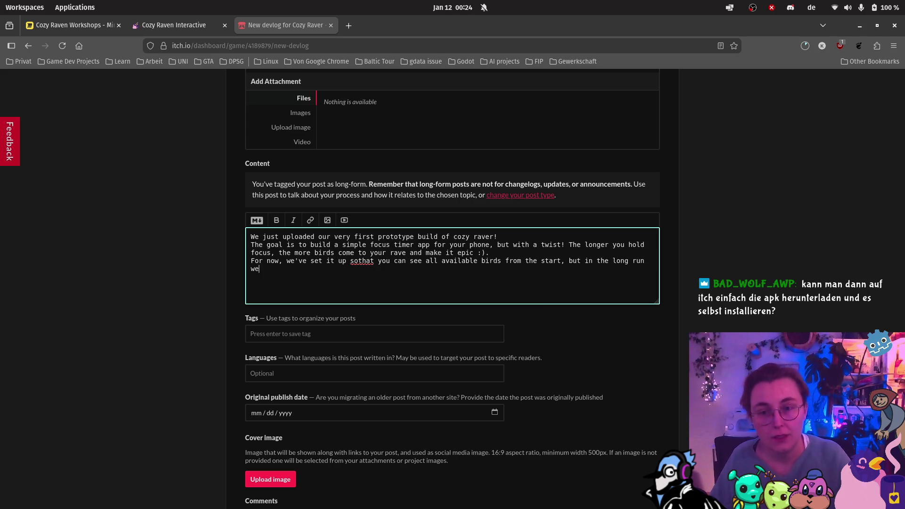
text('re planning to )
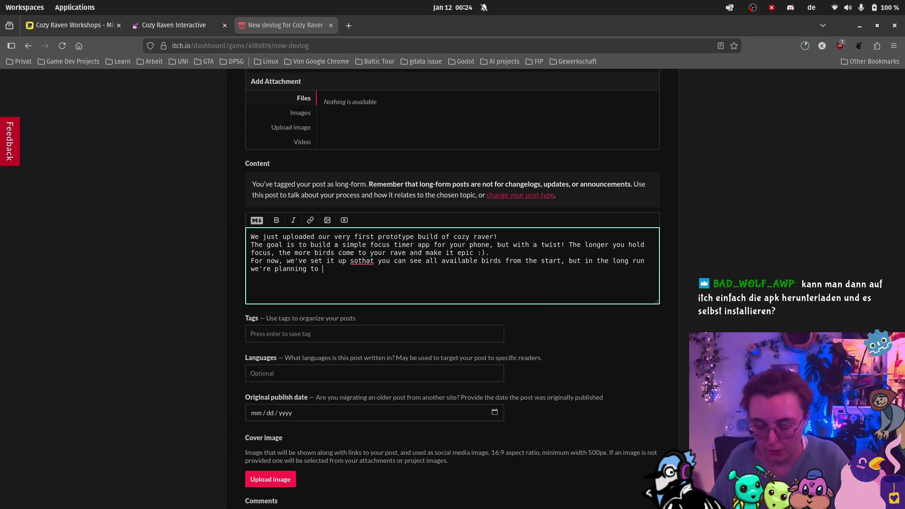
text(make them appear )
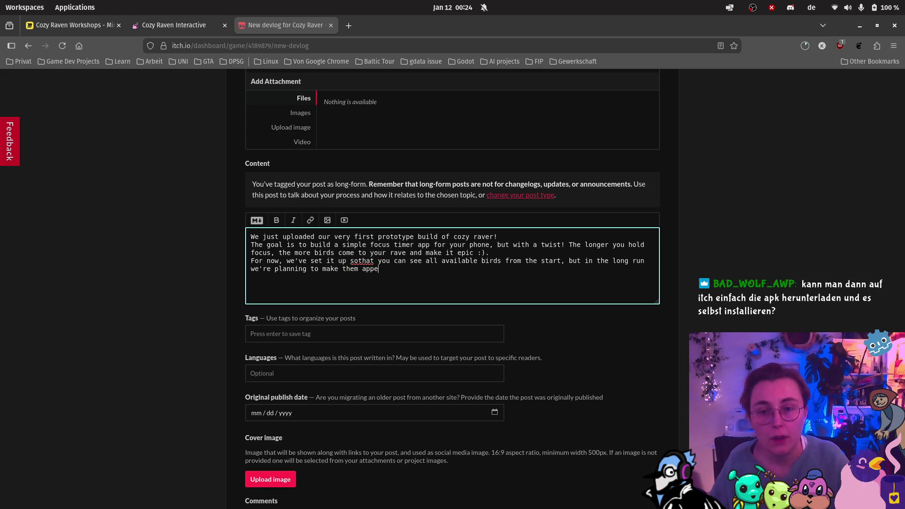
text(one by one. )
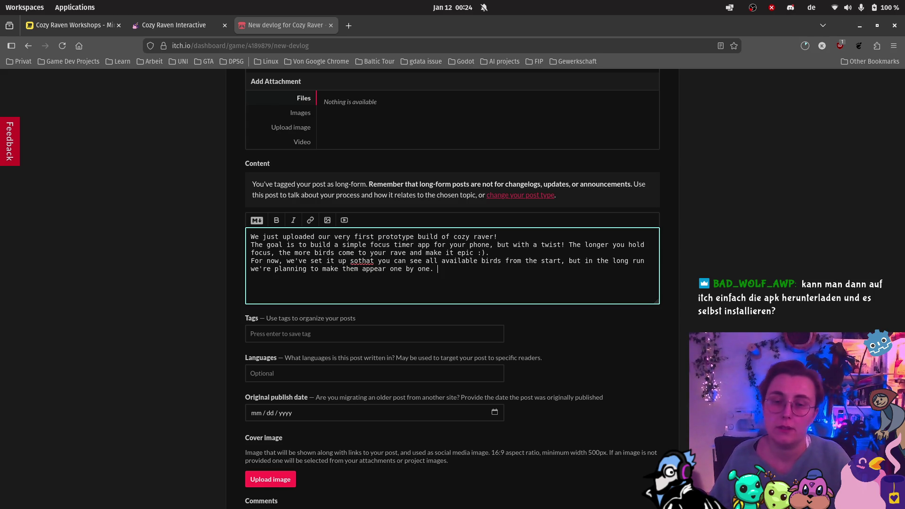
text(Custo)
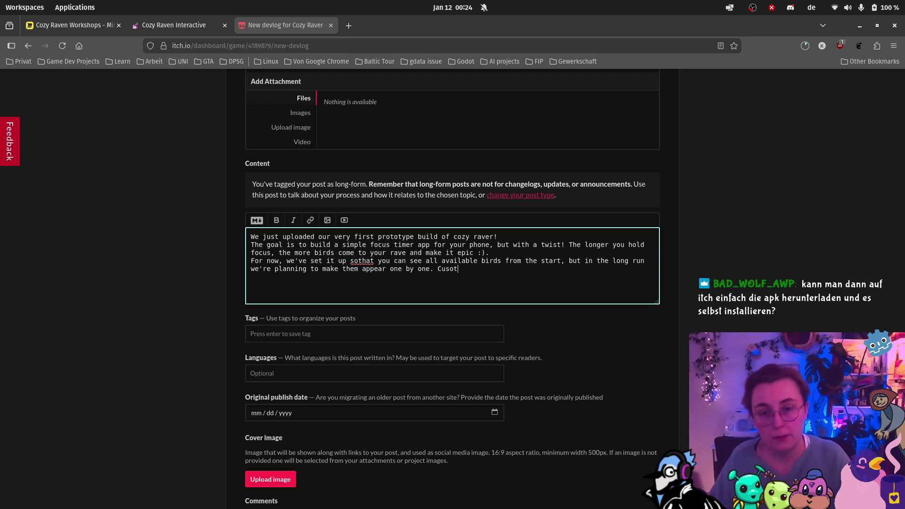
key(BackSpace)
key(BackSpace)
text(tomizati)
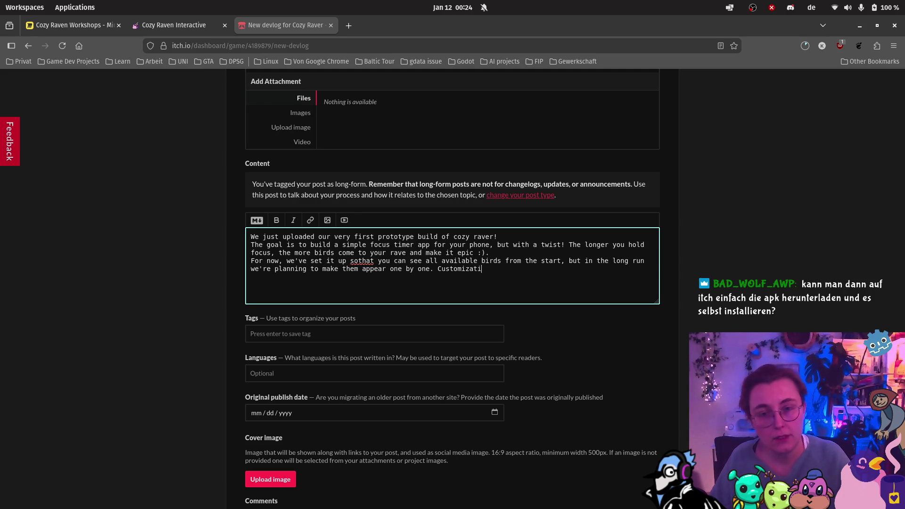
text(on options for )
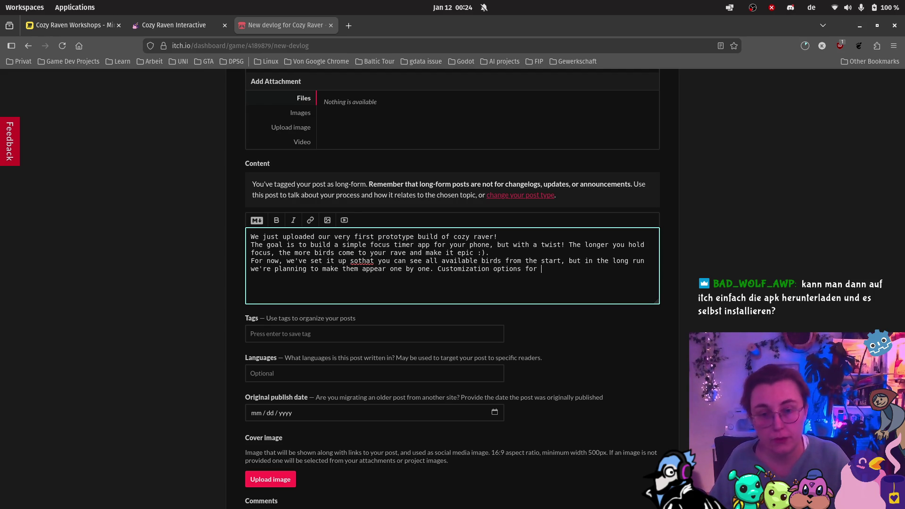
text(the DJ )
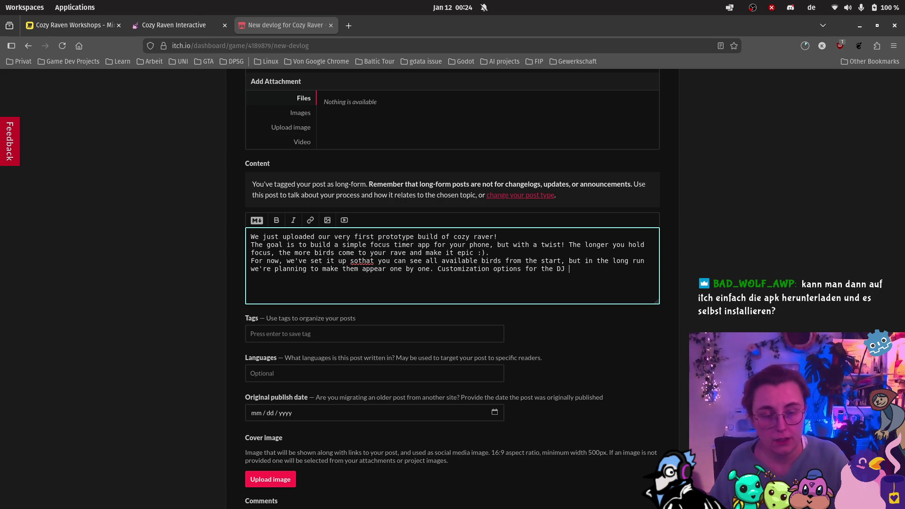
text(and location w)
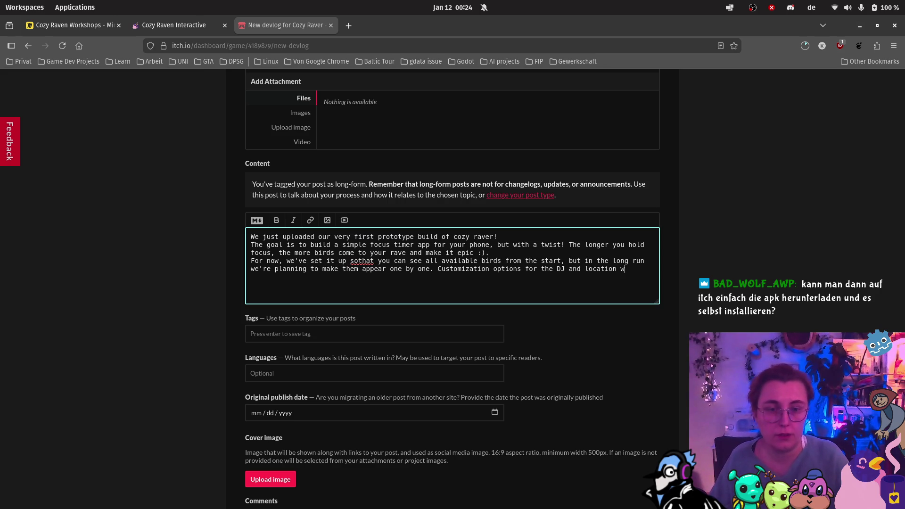
text(ill also )
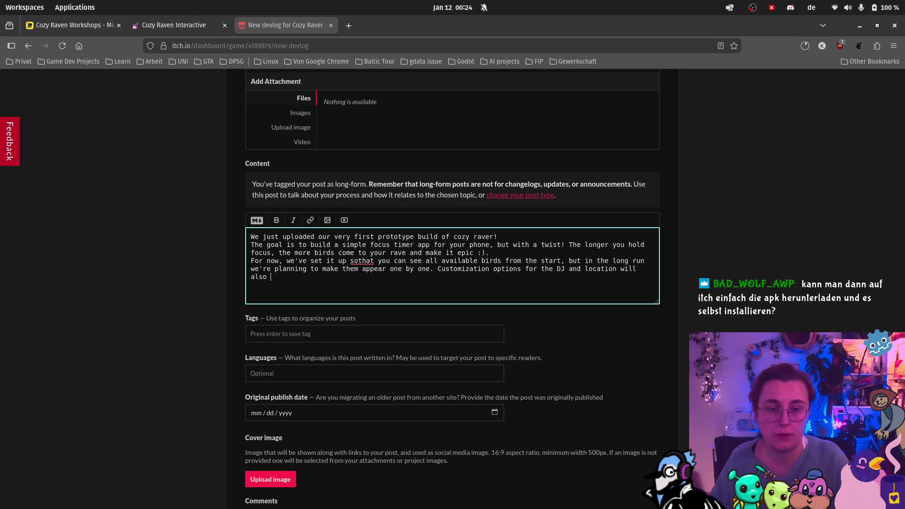
text(be added later. )
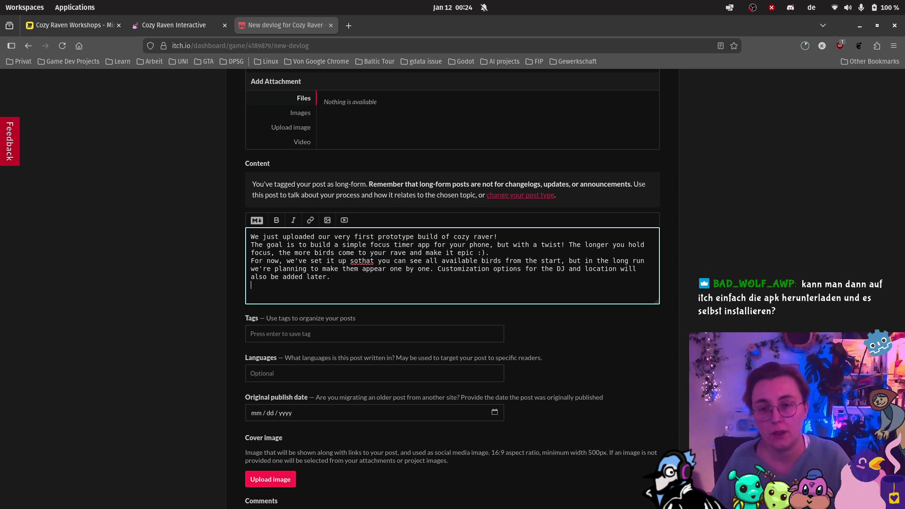
text(For now, you)
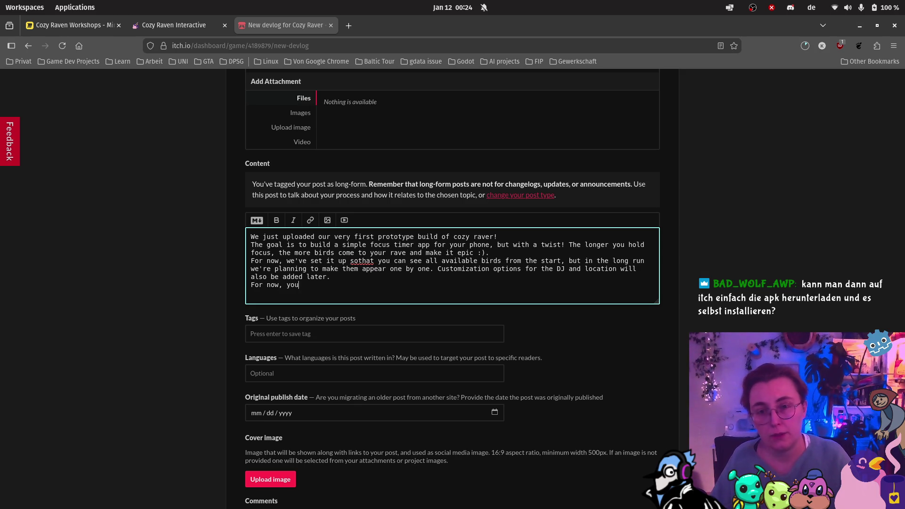
text( can:)
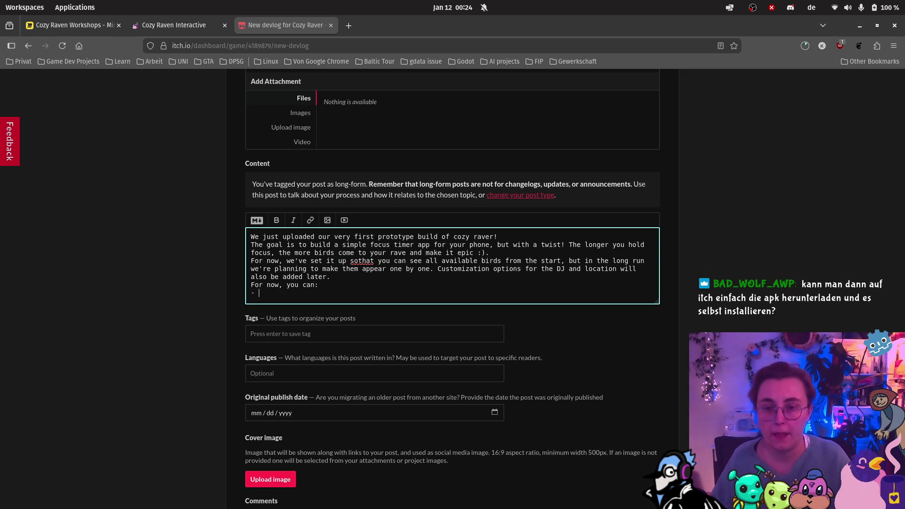
text( - start the ap)
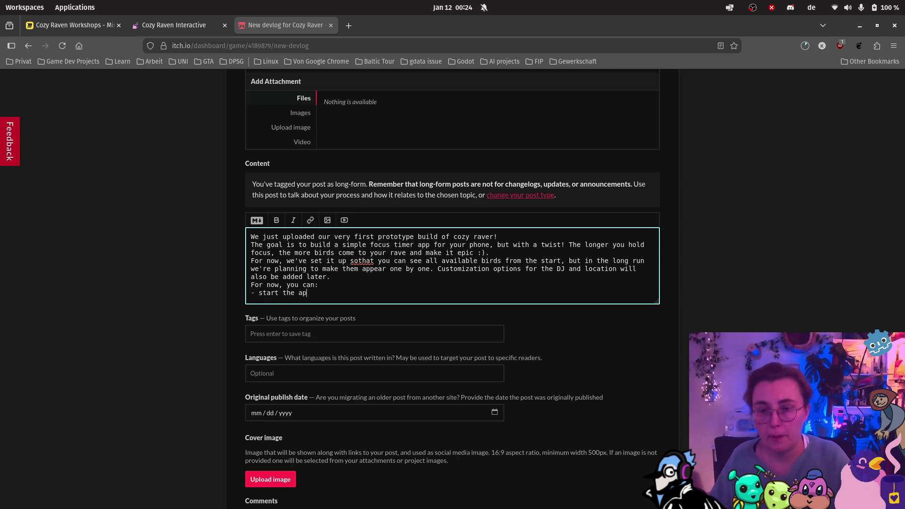
text(p)
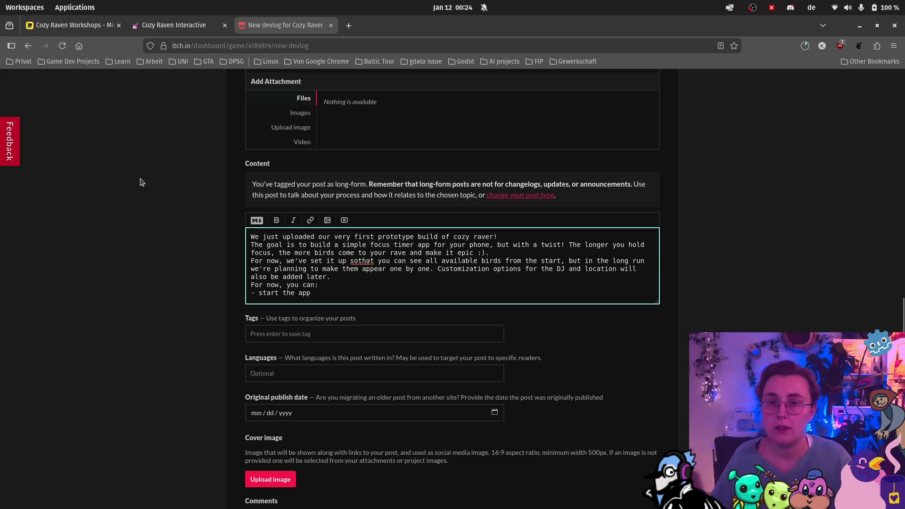
click(16, 472)
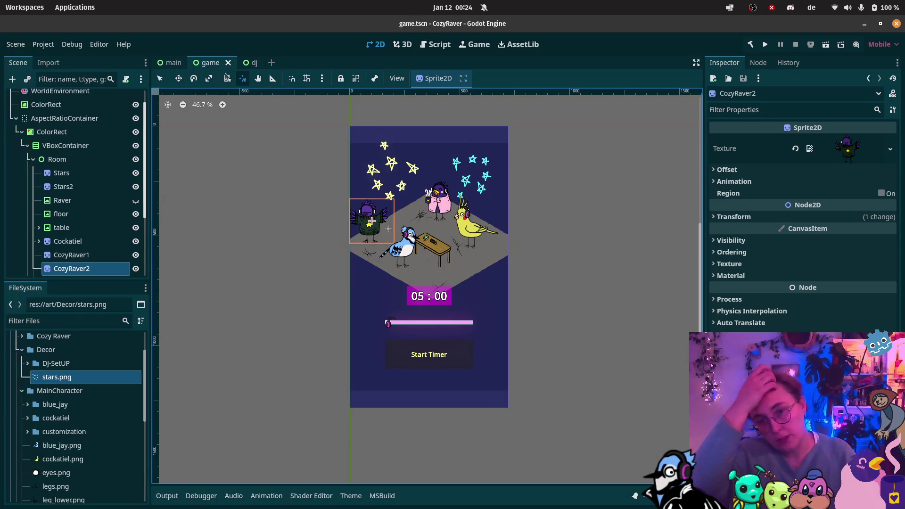
click(766, 44)
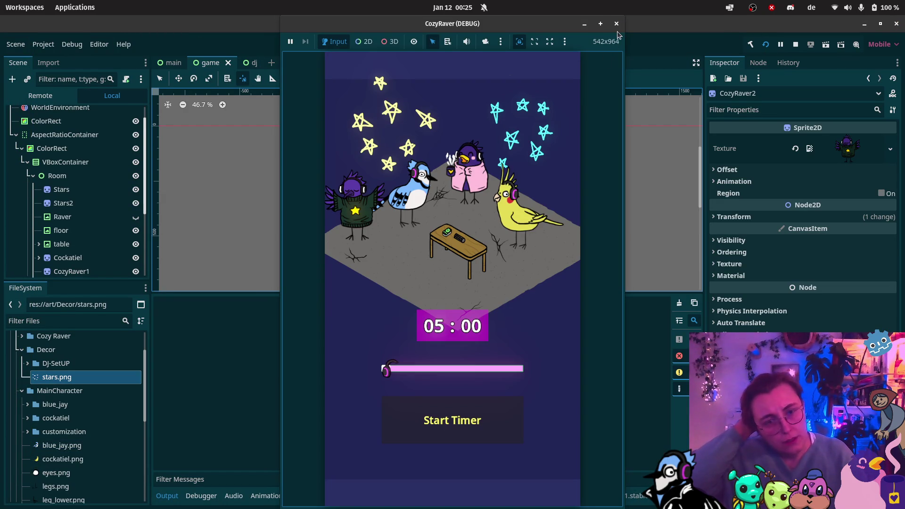
click(616, 23)
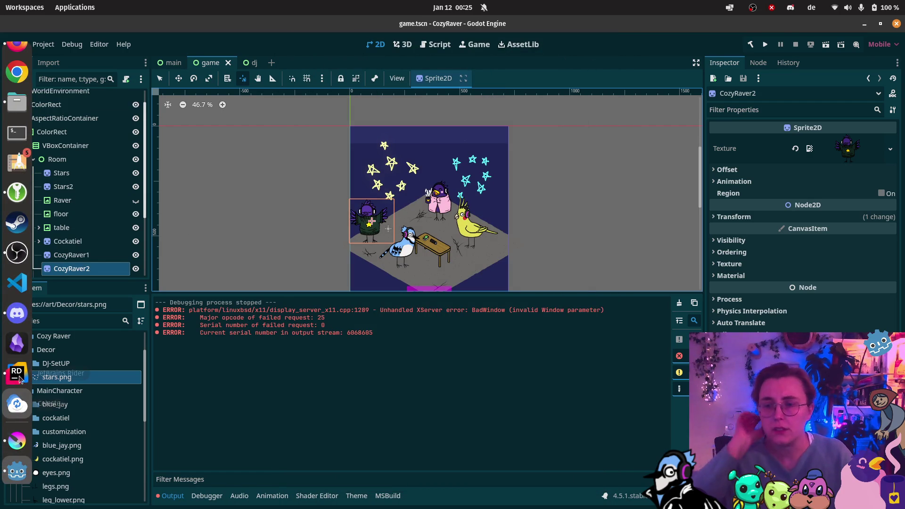
mouse_move(16, 57)
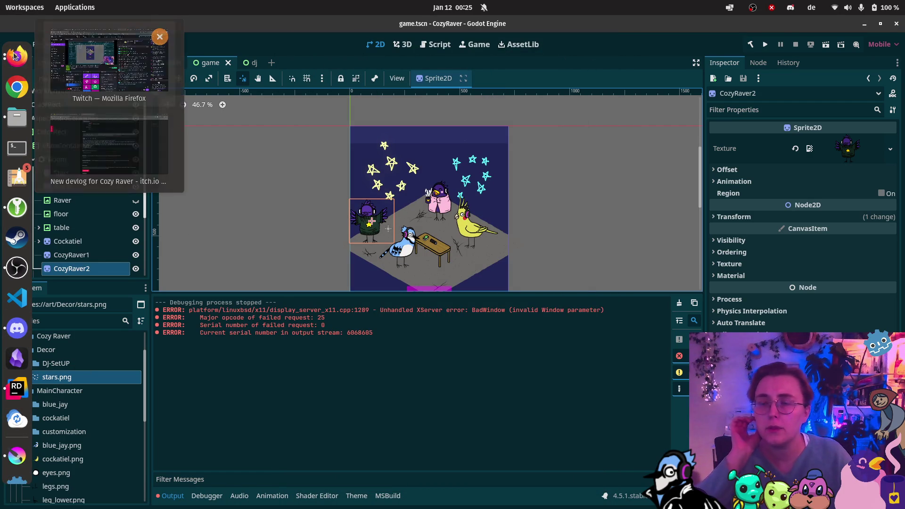
click(109, 146)
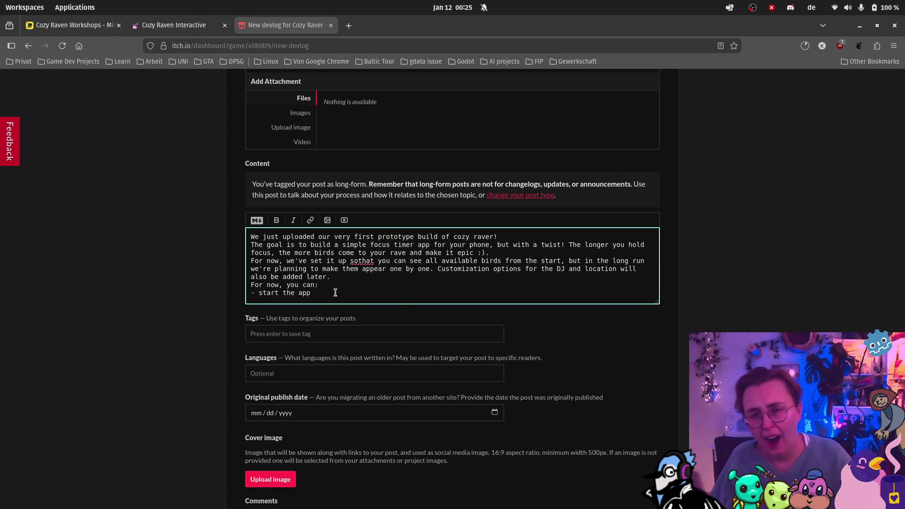
Write bullets on setting a 1–120 minute timer, starting the countdown, and cancelling or letting it time out
key(BackSpace)
key(BackSpace)
key(BackSpace)
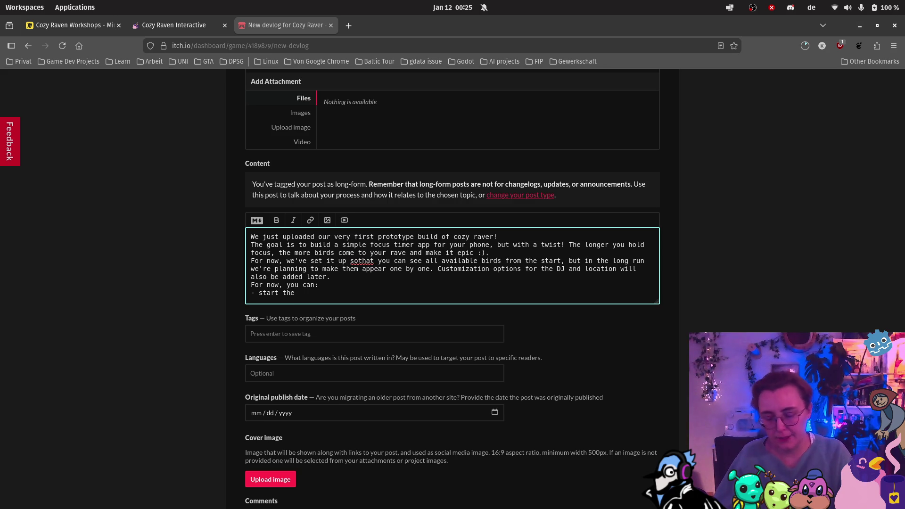
key(BackSpace)
key(BackSpace)
key(BackSpace)
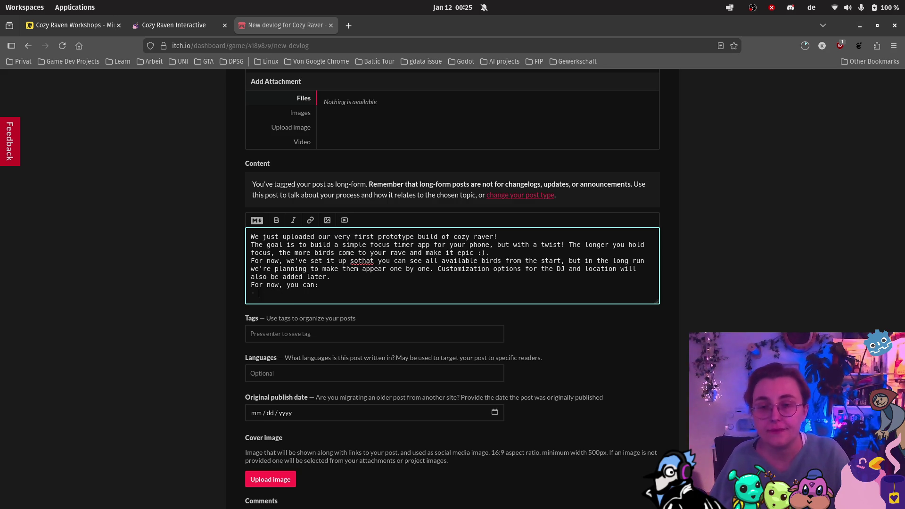
text(set the )
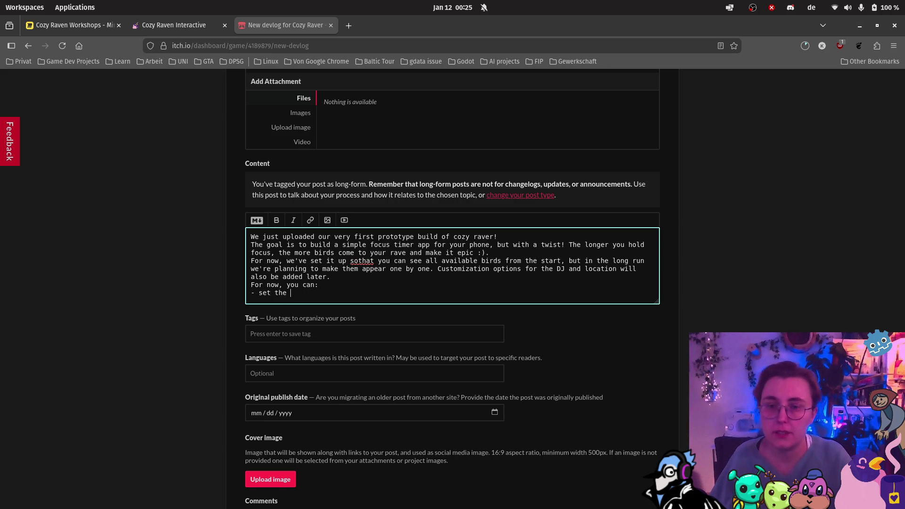
text(timer to a )
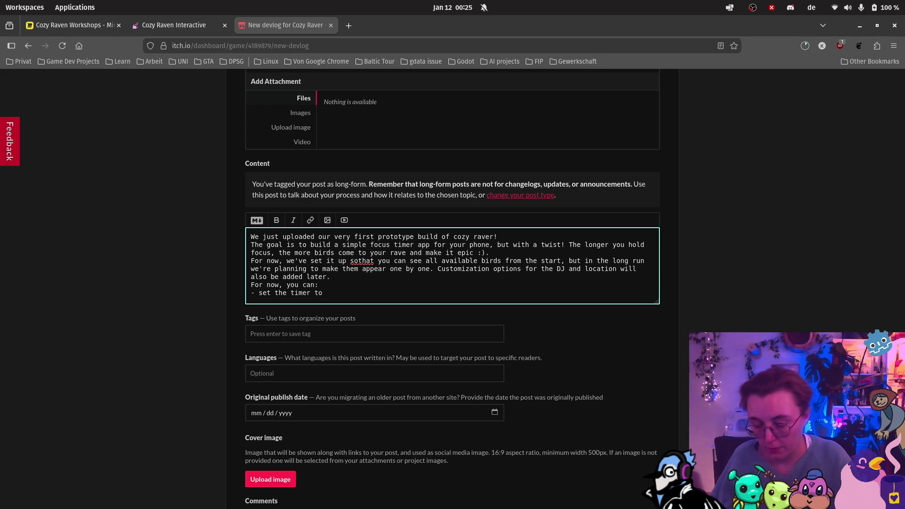
text(minute )
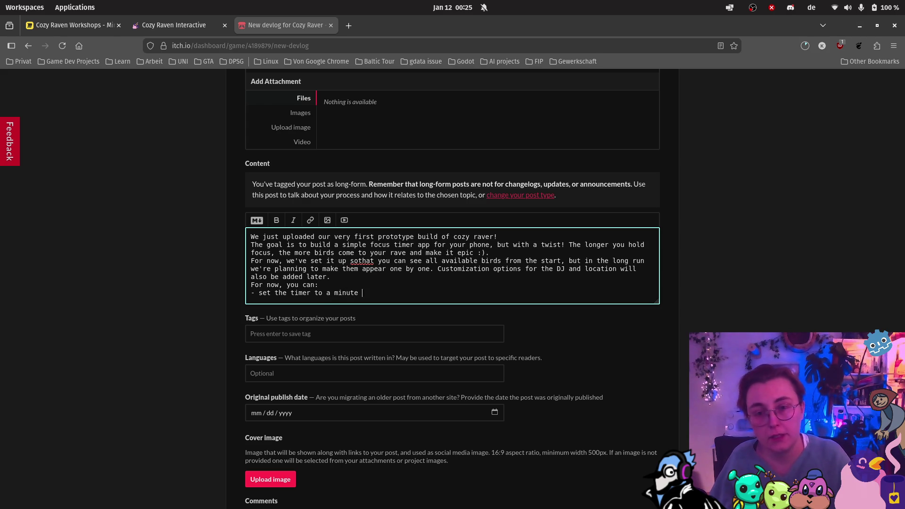
text(amont b)
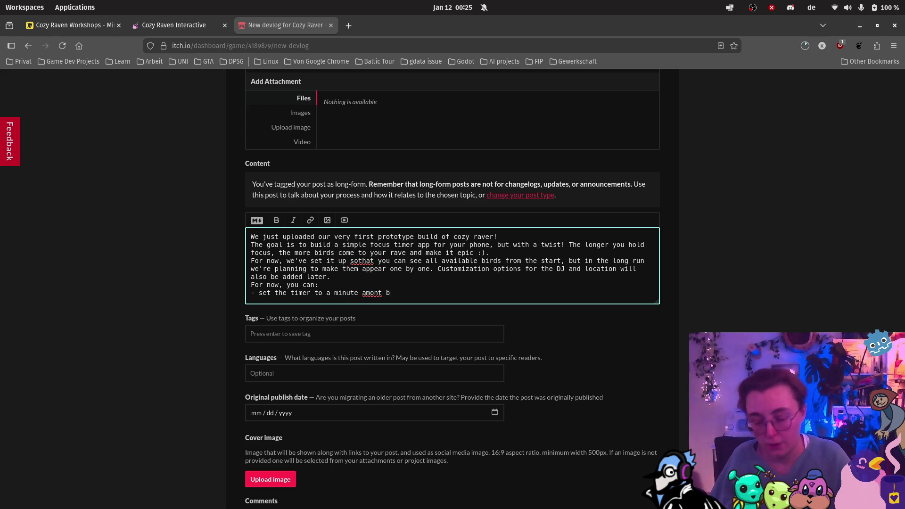
text(etween 1 and 12)
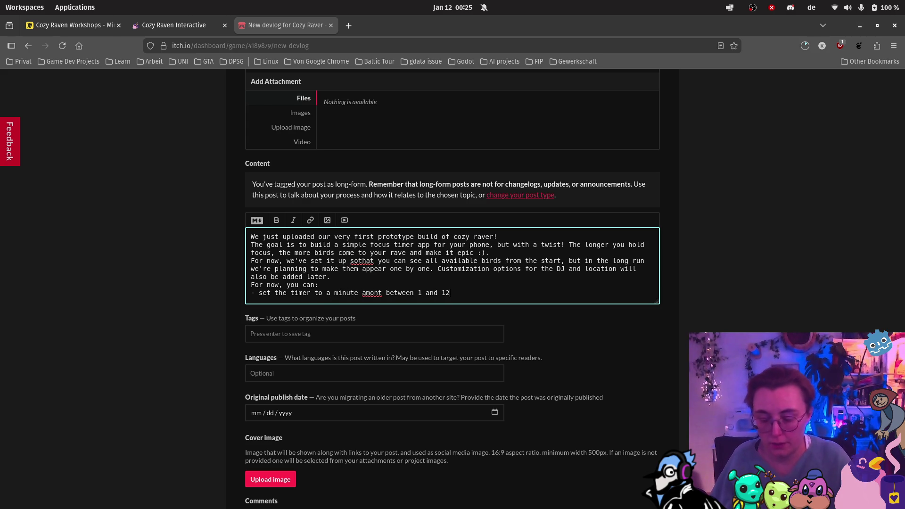
text(0 minutes)
key(Return)
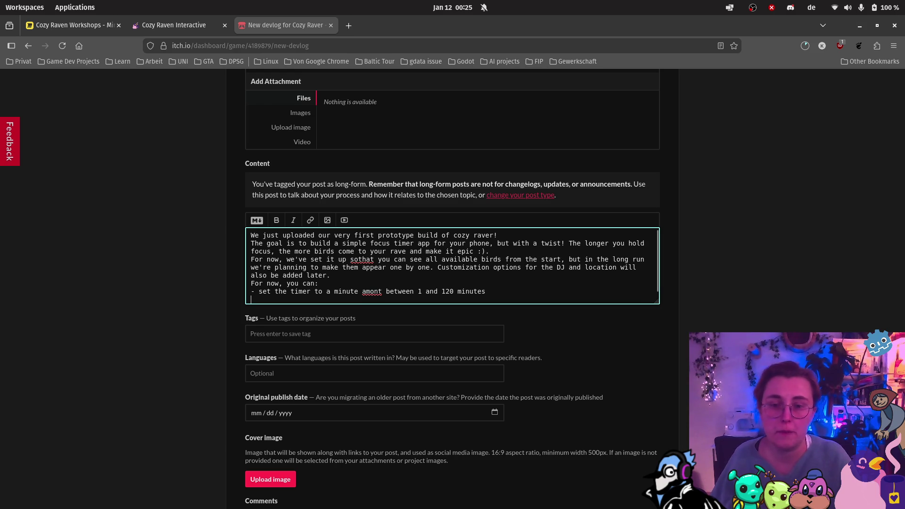
text(- you can sta)
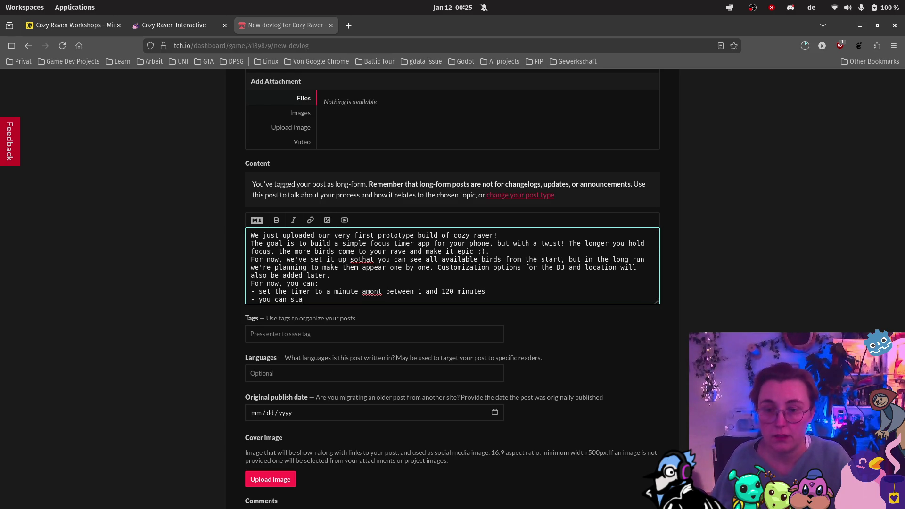
text(rt it )
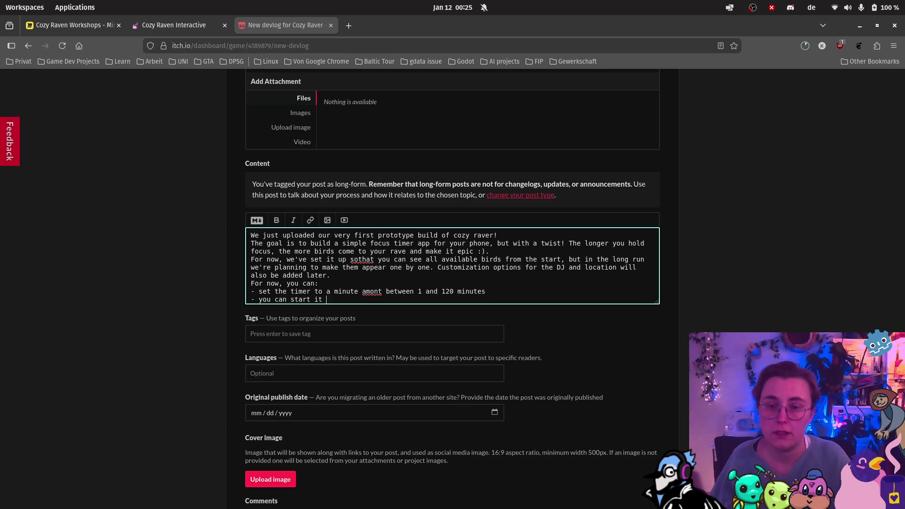
text(and it will r)
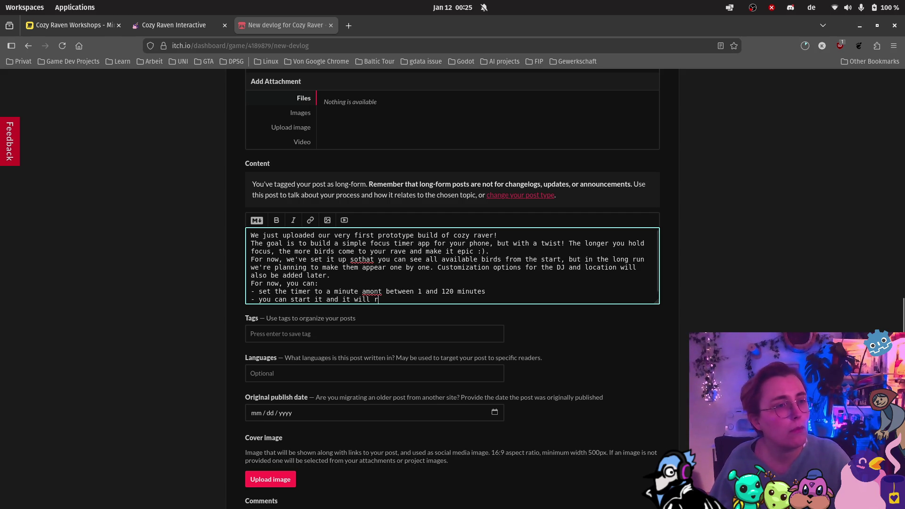
key(alt+Tab)
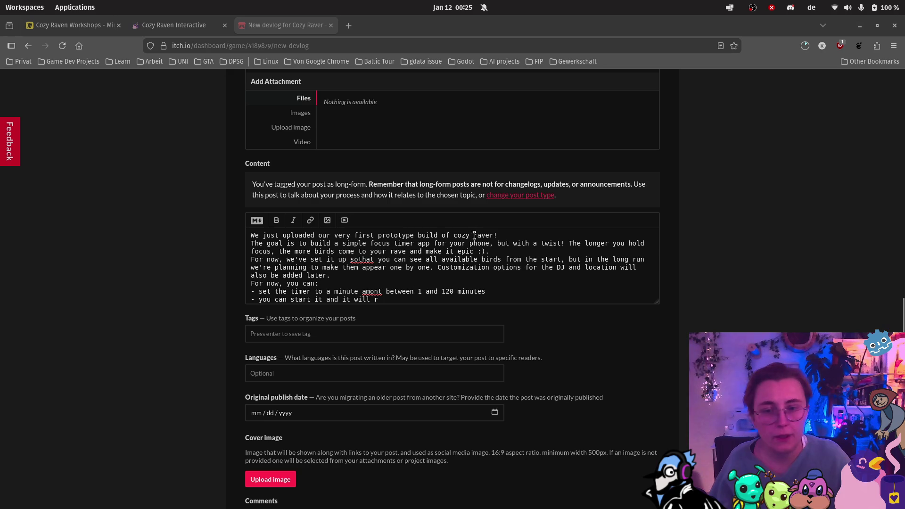
key(alt+Tab)
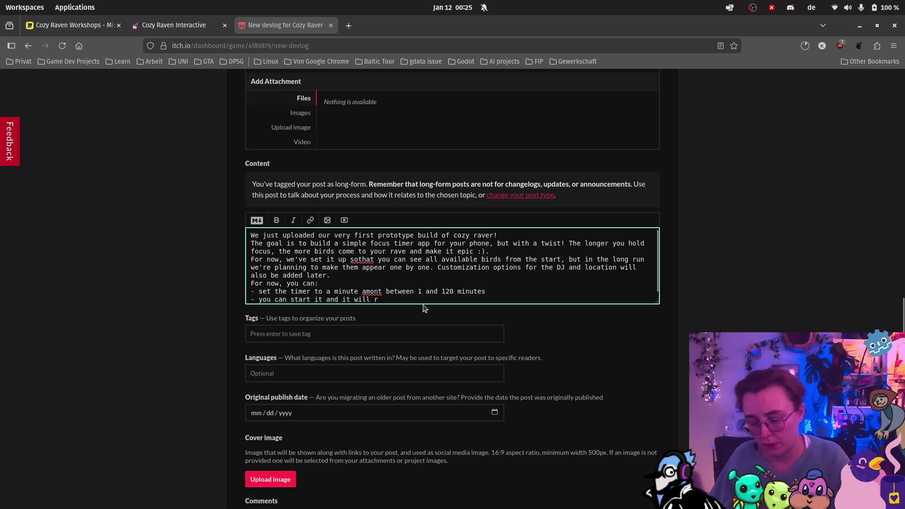
text(start cou)
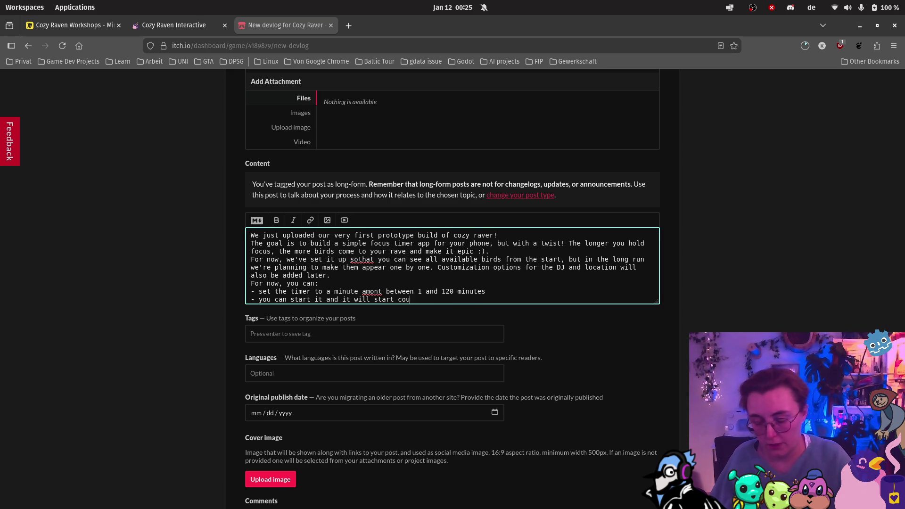
text(nting down for )
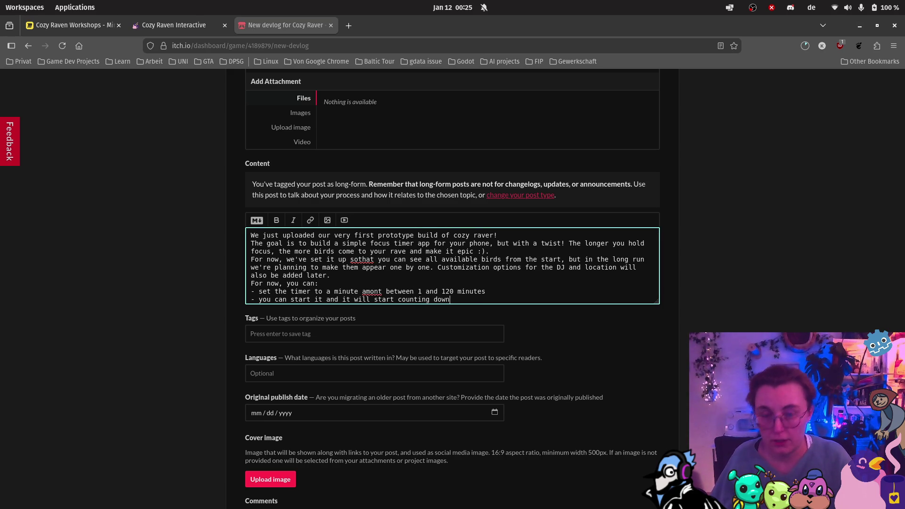
text(you)
key(Return)
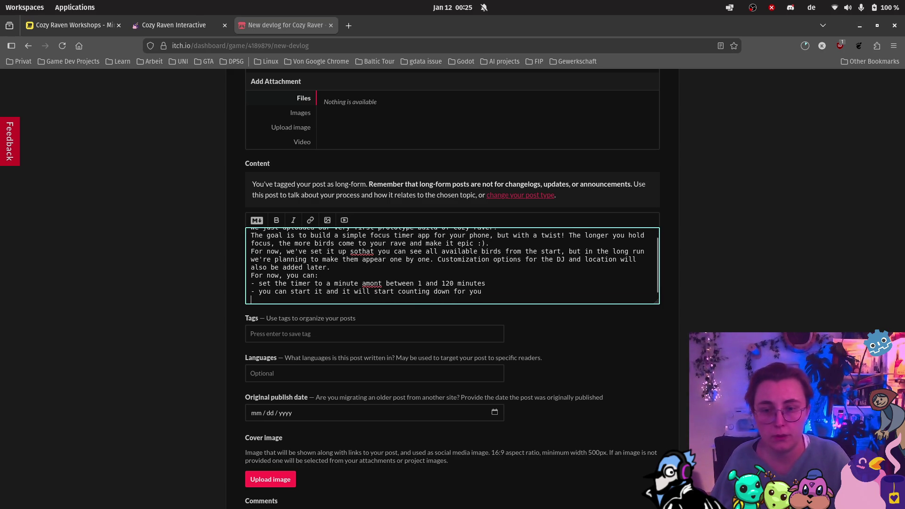
text(- yo)
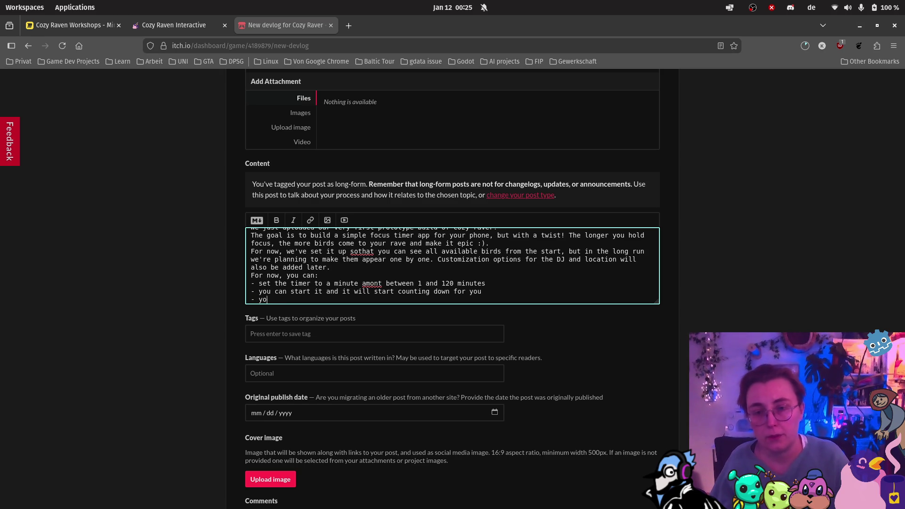
text(u caancel the)
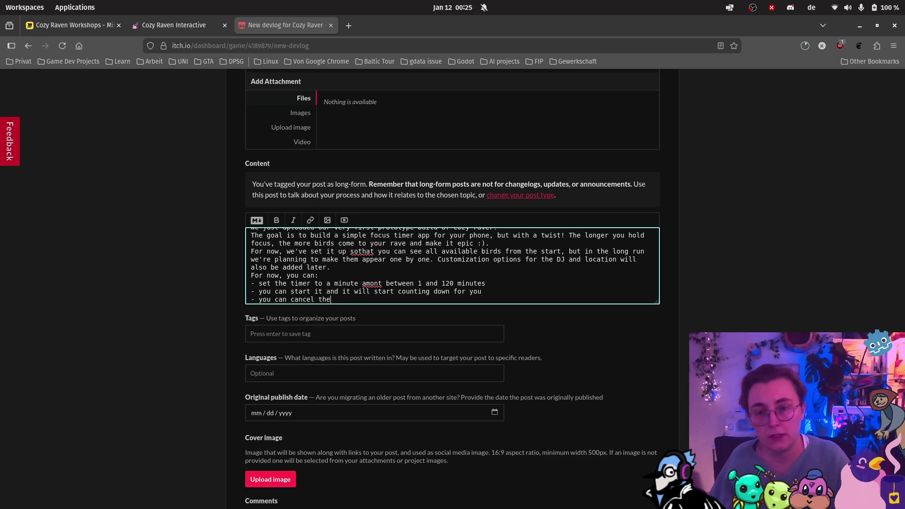
text(timer)
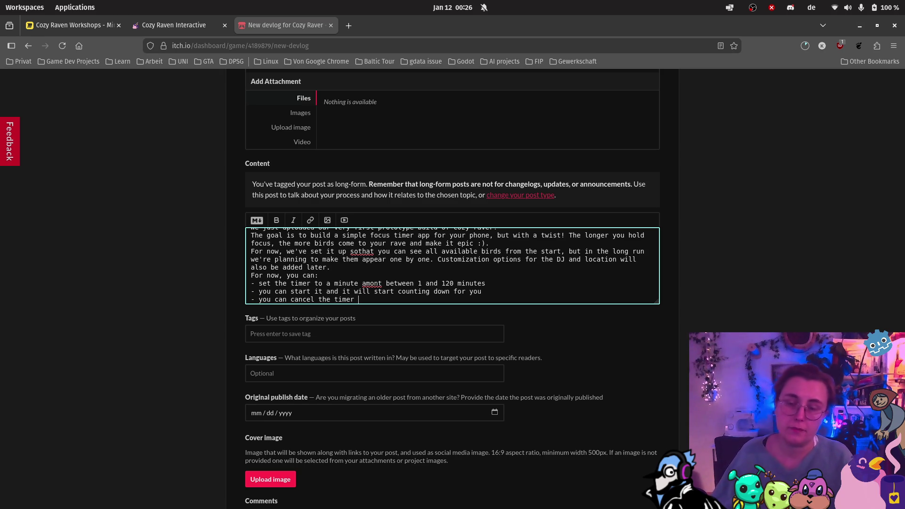
text( or let it run to)
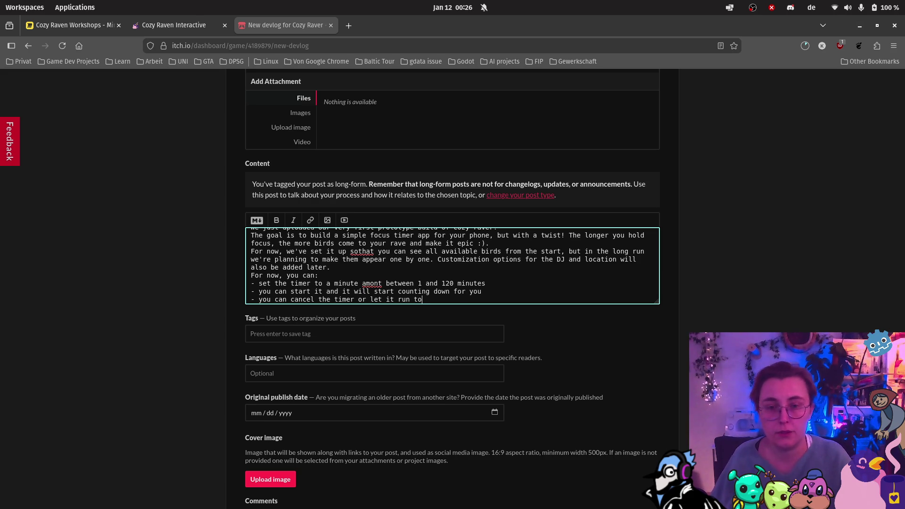
text( the end, whil)
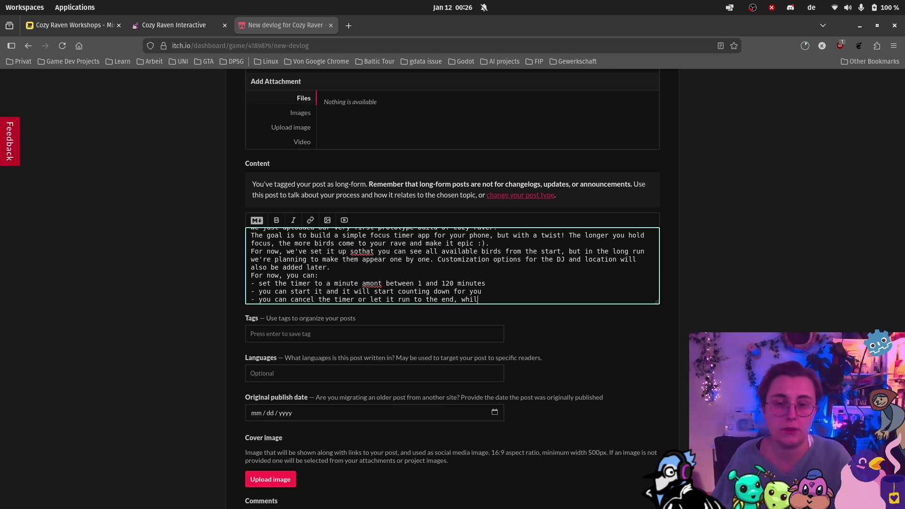
key(BackSpace)
text(ch h)
key(BackSpace)
text(wil)
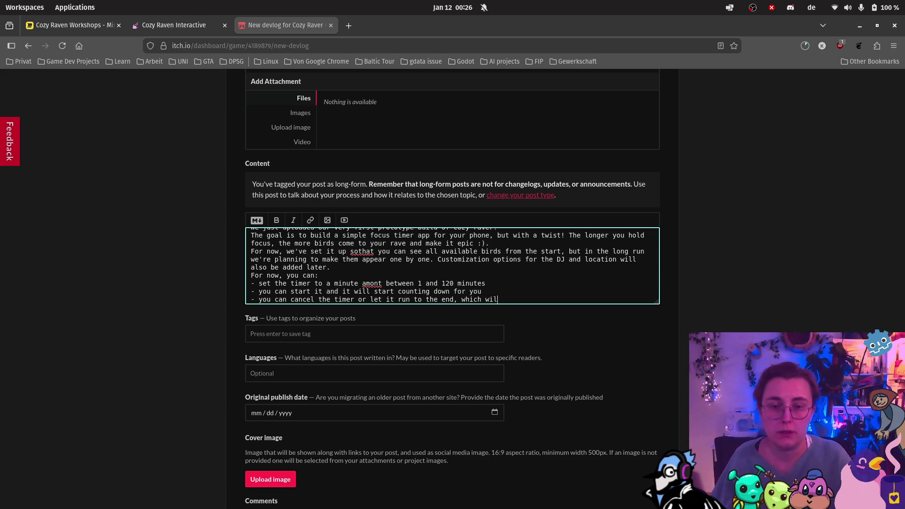
text(l toggle a)
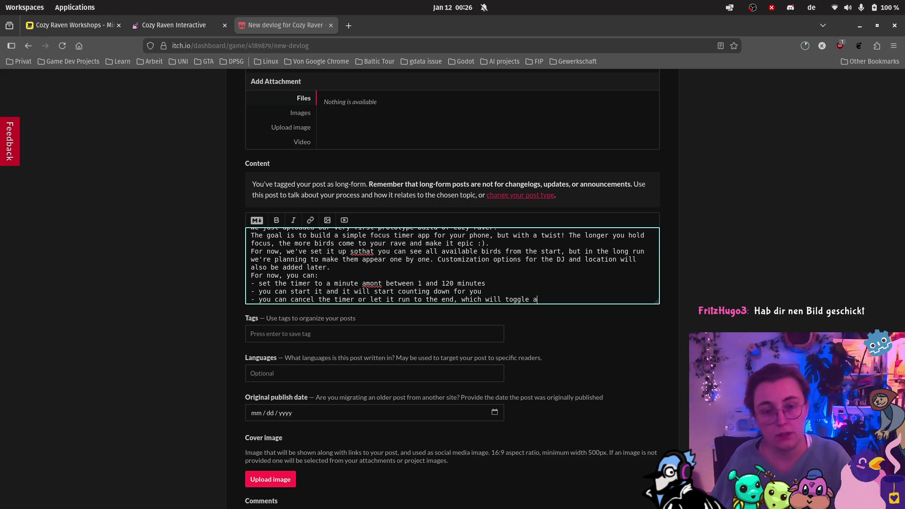
text( timeout)
Add a bullet on the DJ's idle, dancing, success (timeout) and failure (timer cancelled) animations
key(Return)
text(- t)
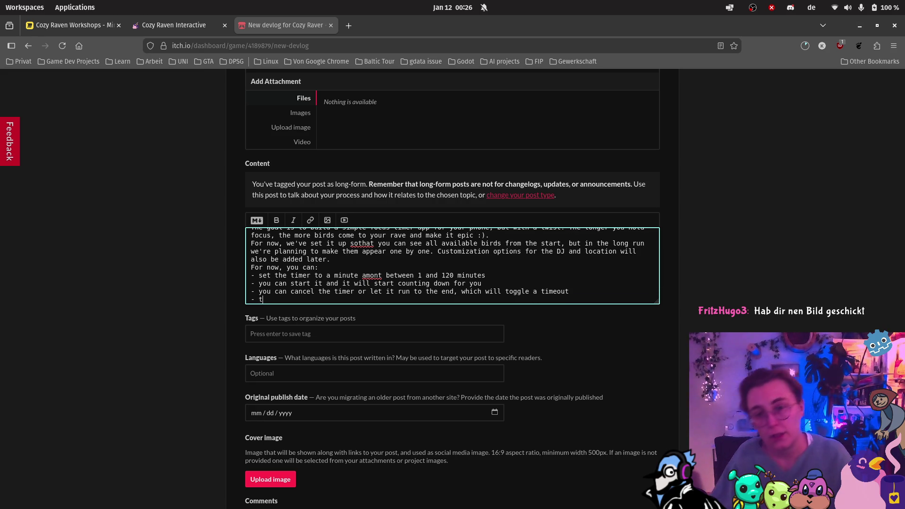
text(he DJ )
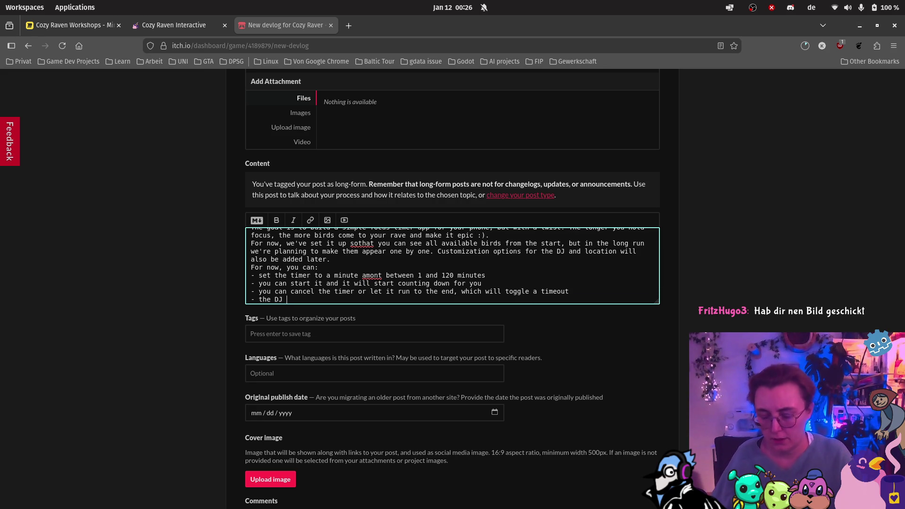
text(shows a)
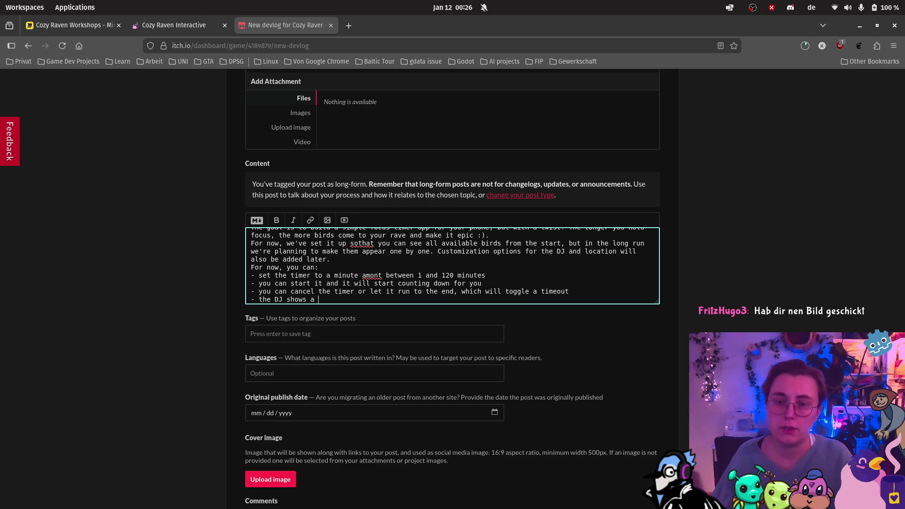
key(BackSpace)
key(BackSpace)
key(BackSpace)
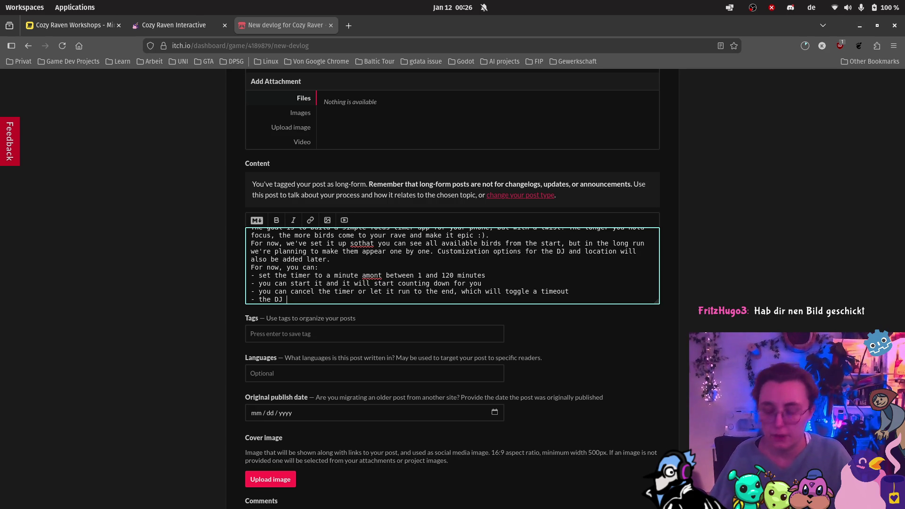
text(features an idle, d)
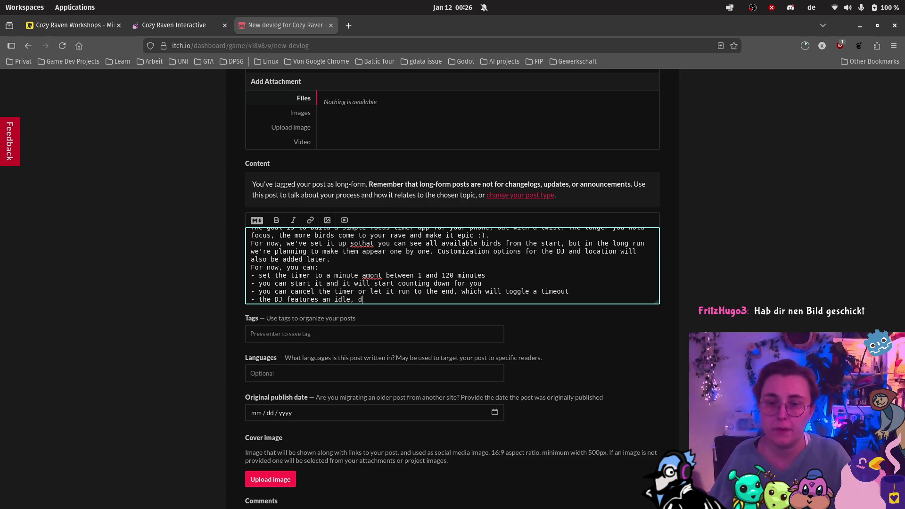
text(ancing and)
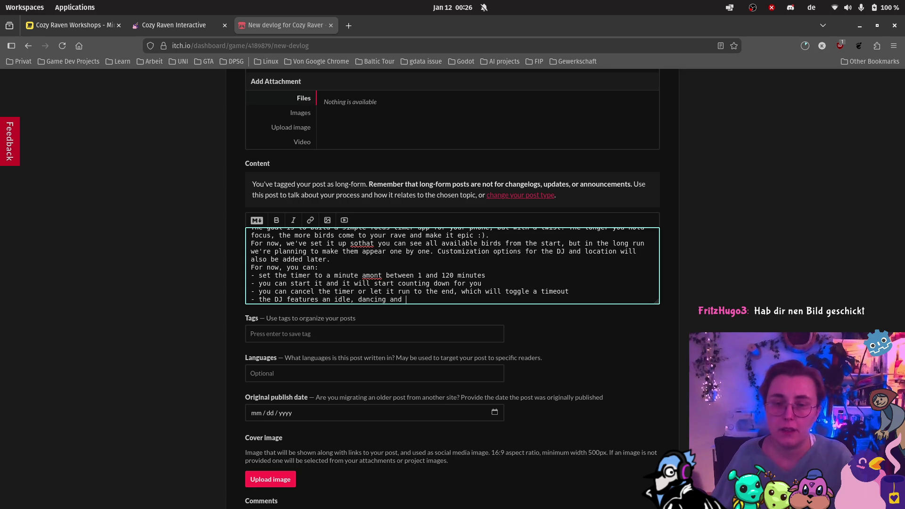
key(BackSpace)
key(BackSpace)
key(BackSpace)
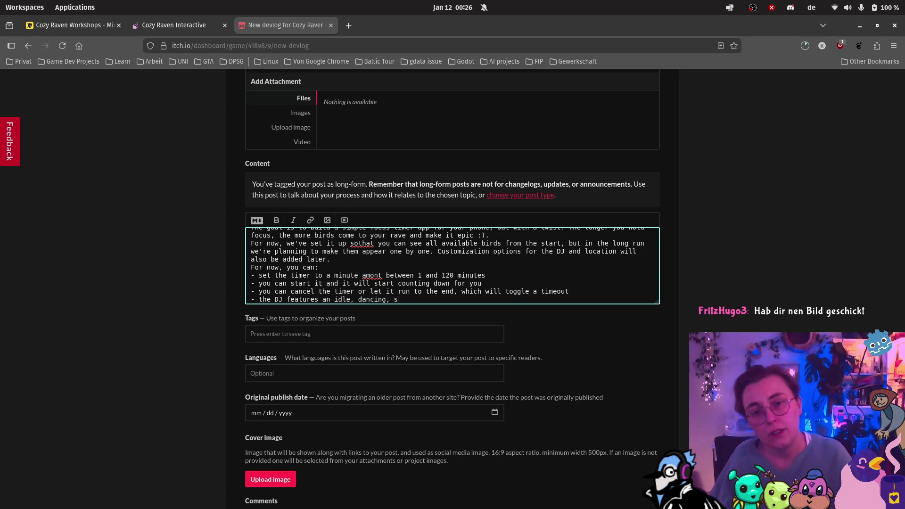
text(uccess )
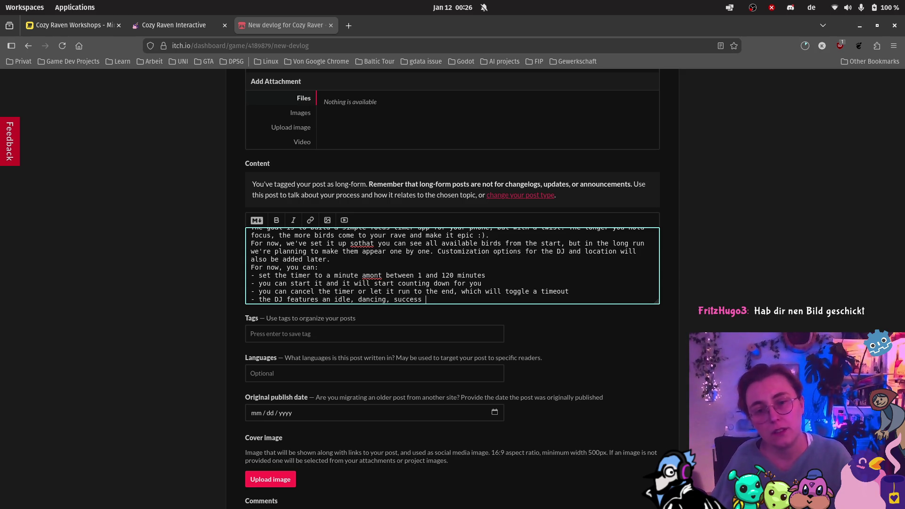
text((timer to)
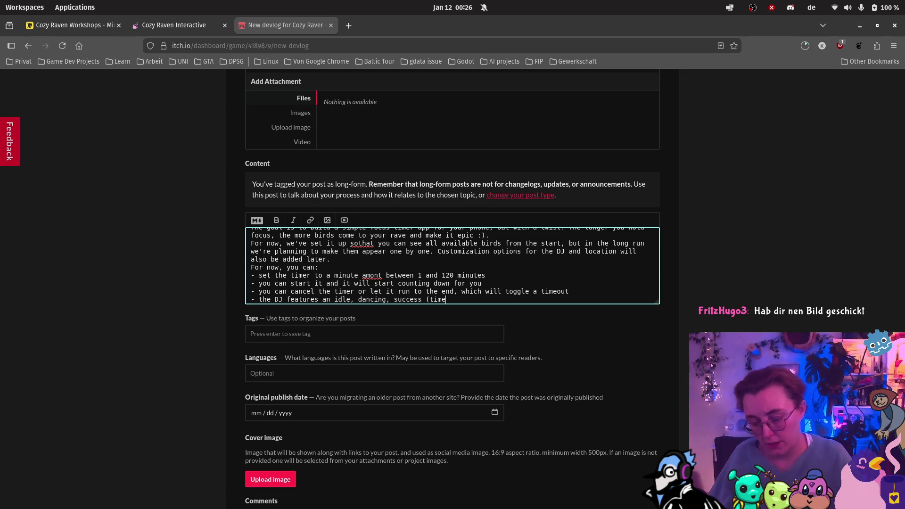
key(BackSpace)
text(eout) and )
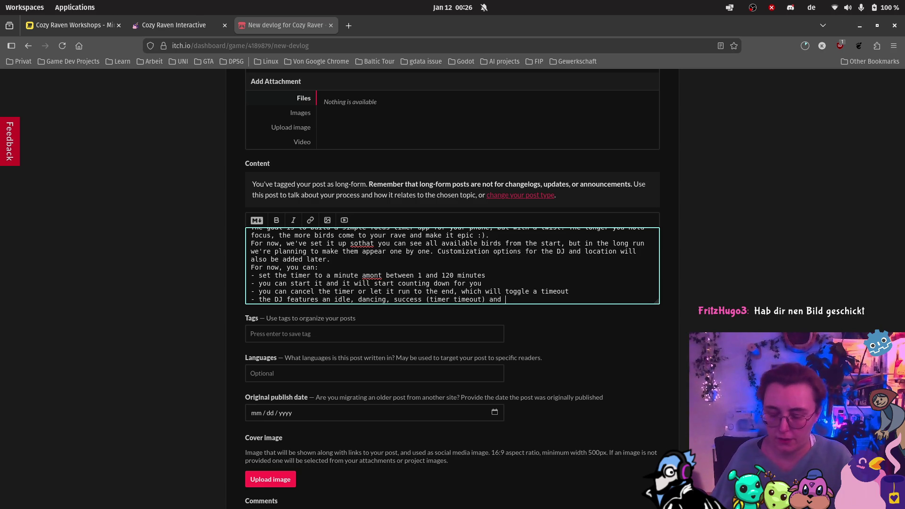
text(failure )
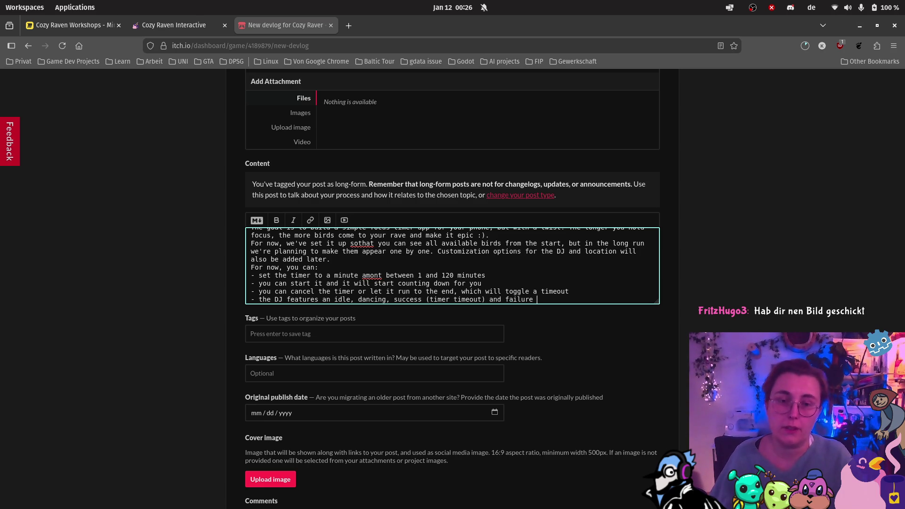
text((tome)
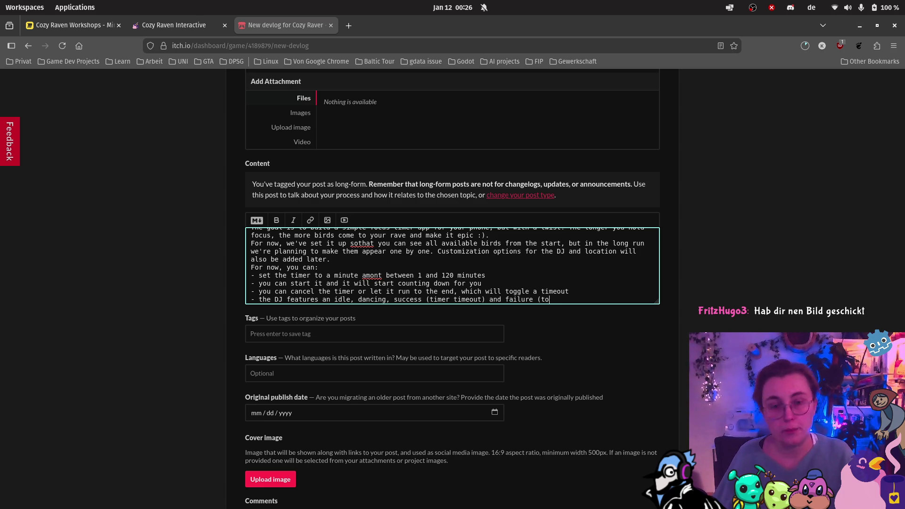
key(BackSpace)
text(imer cancelled) )
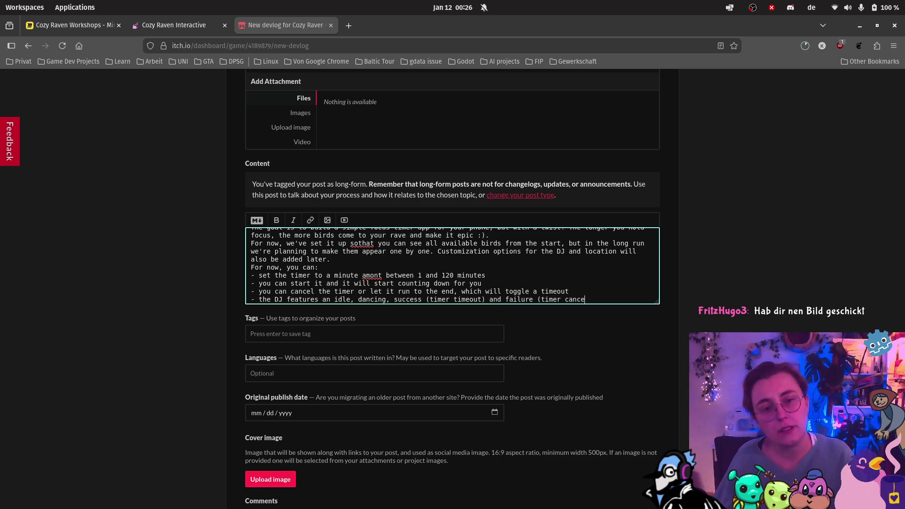
text(animation)
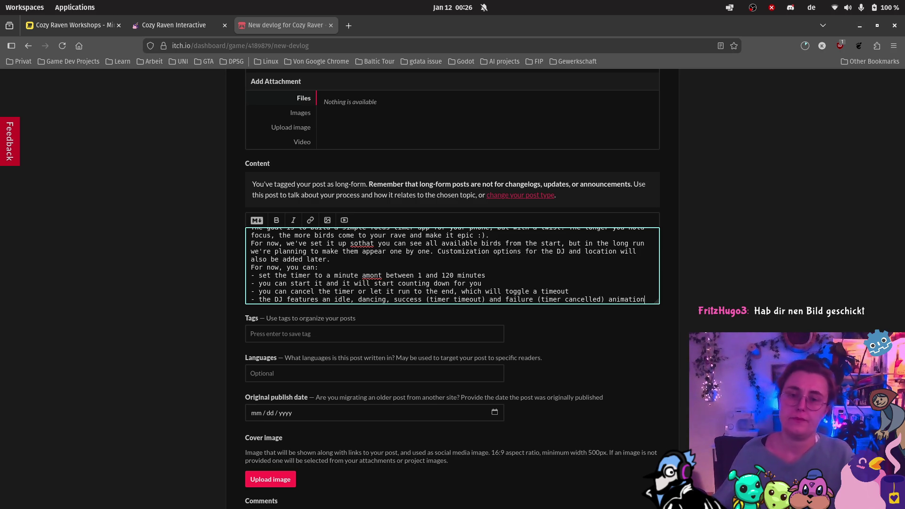
End the post with 'that's the prototype for now' and a hope for insights from testers
key(Return)
key(Return)
text(T)
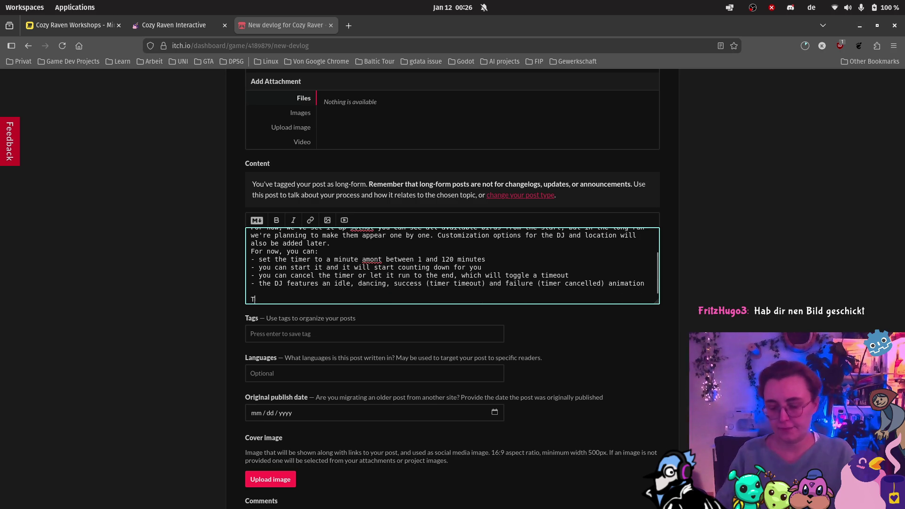
text(hats it that's t)
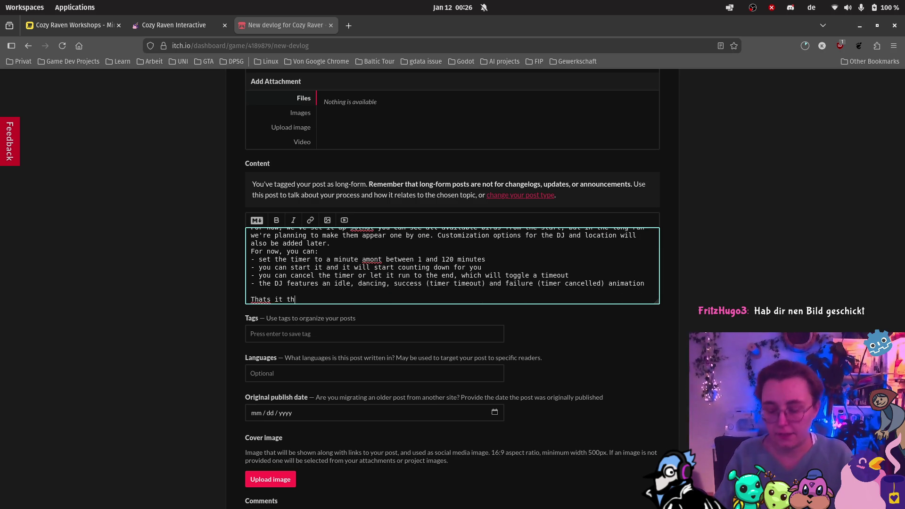
text(he proto)
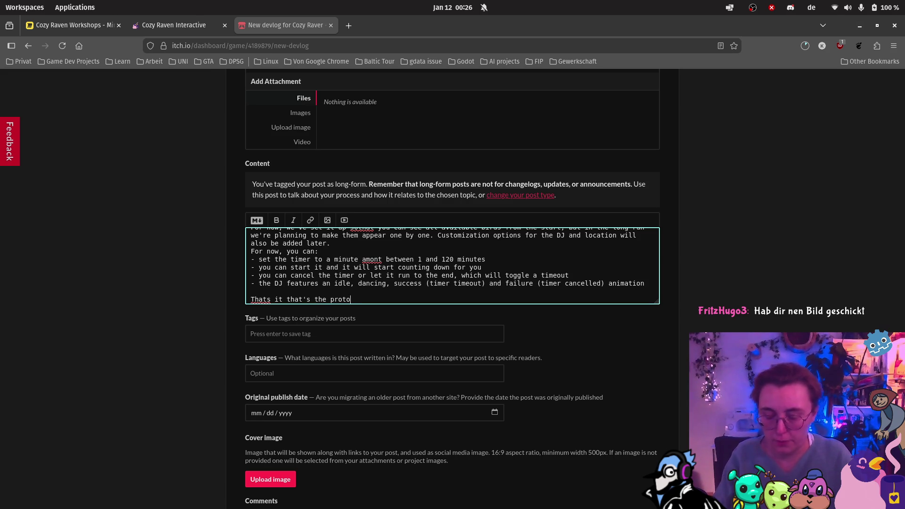
text(type for now.)
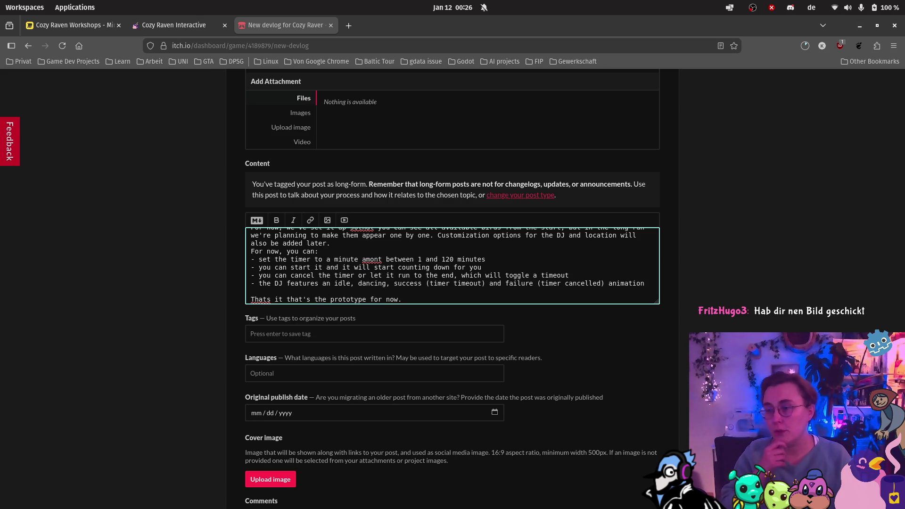
click(443, 336)
click(463, 301)
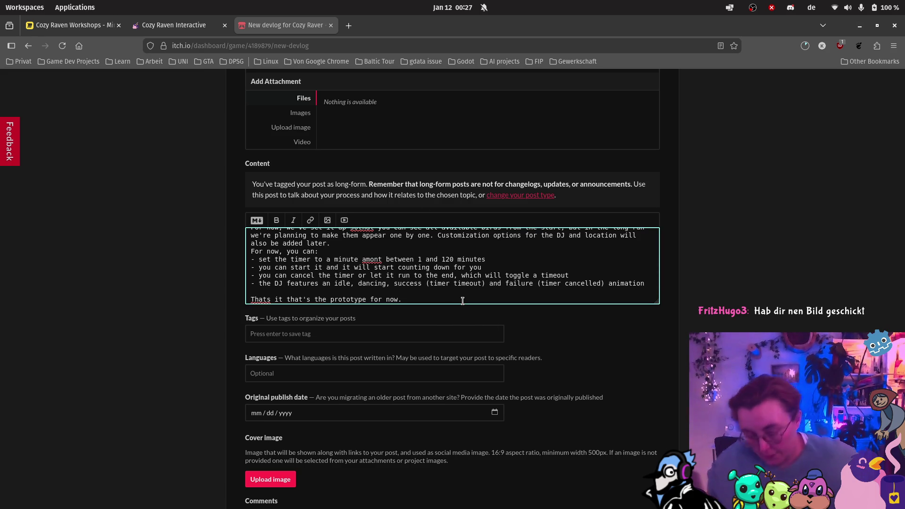
text( We h)
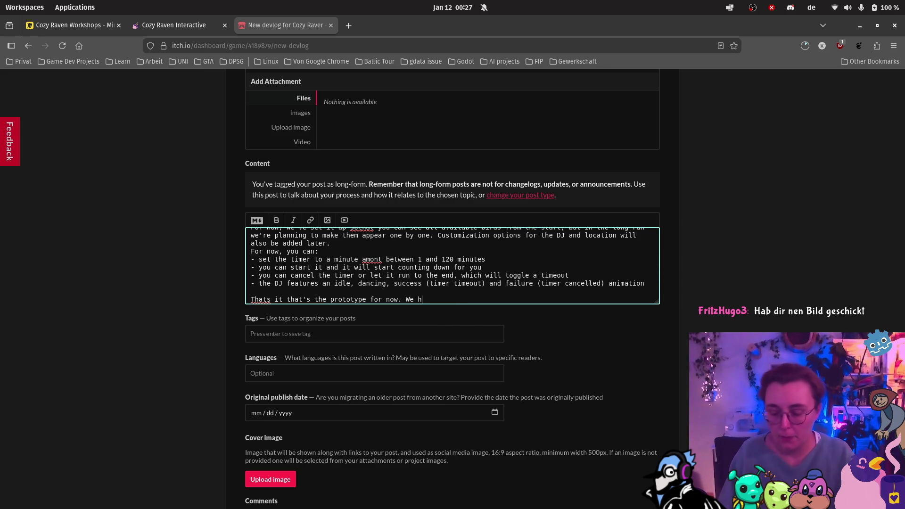
text(ope you like it and)
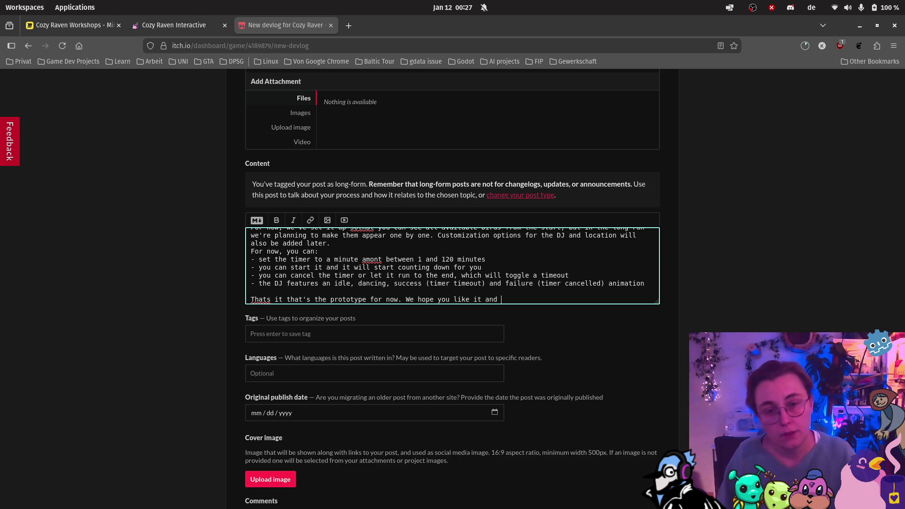
text(hope to ge)
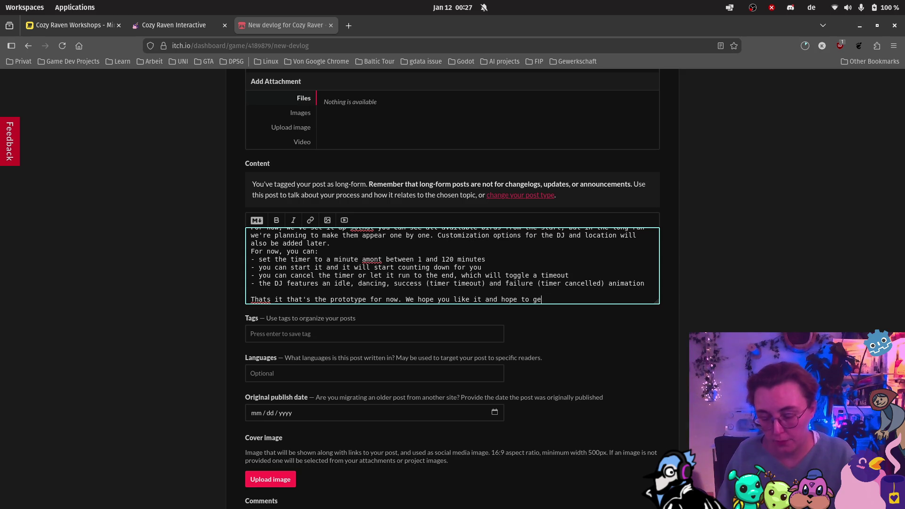
text(t some insights f)
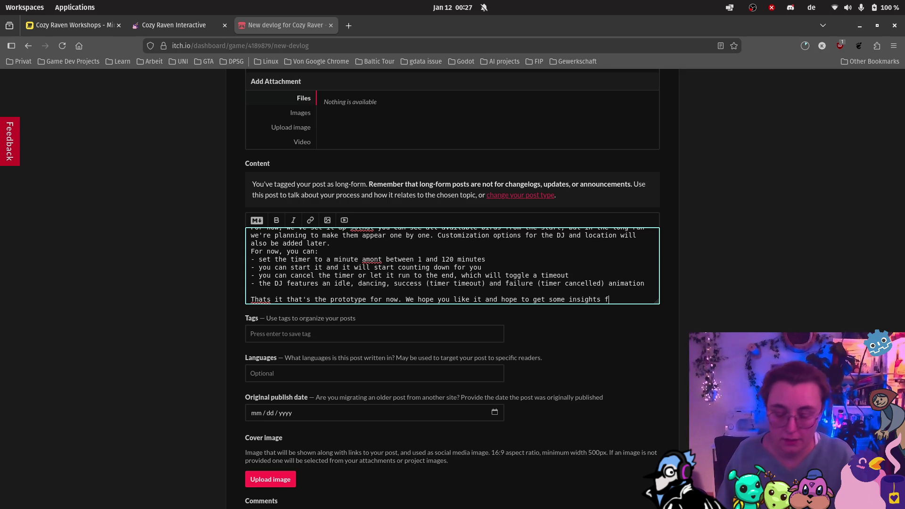
text(rom)
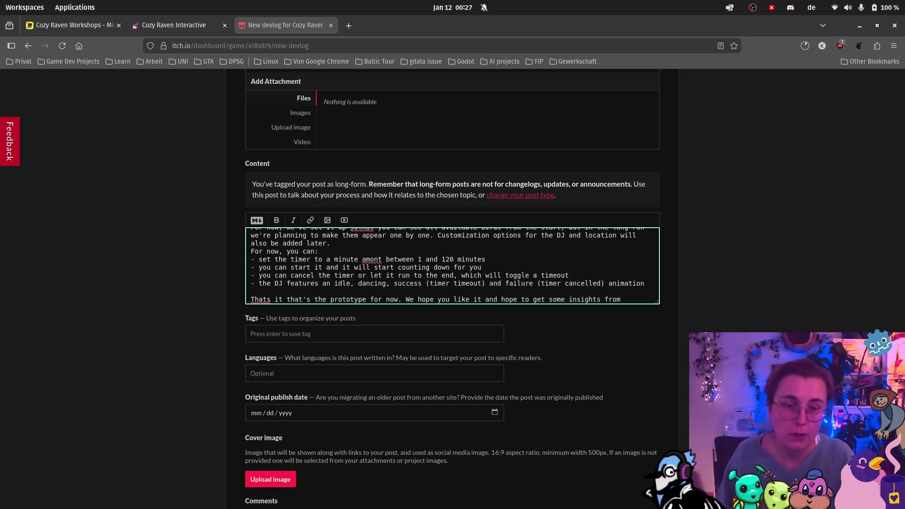
text( anyone y)
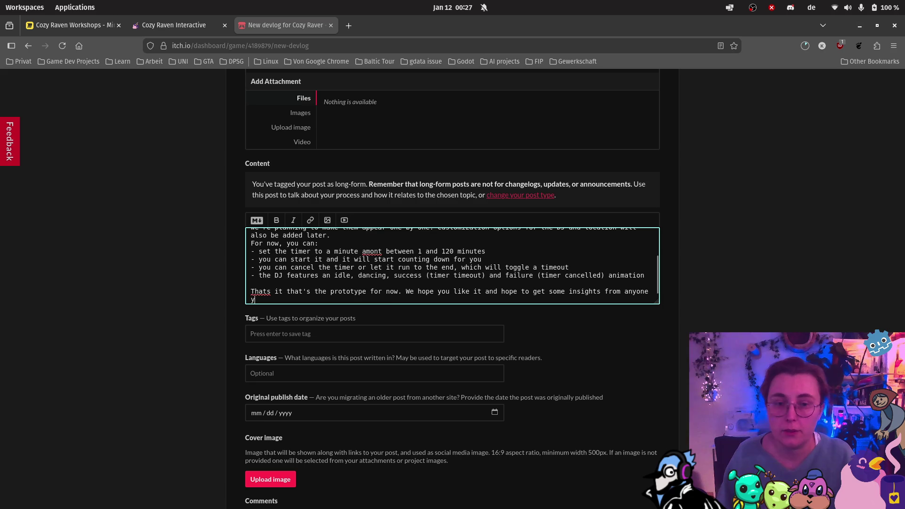
key(BackSpace)
text(who'd like to)
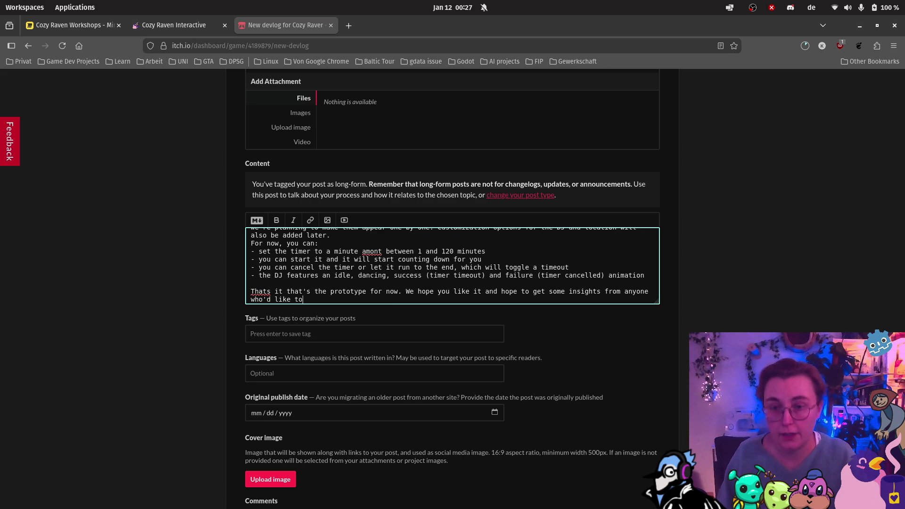
text( test it :).)
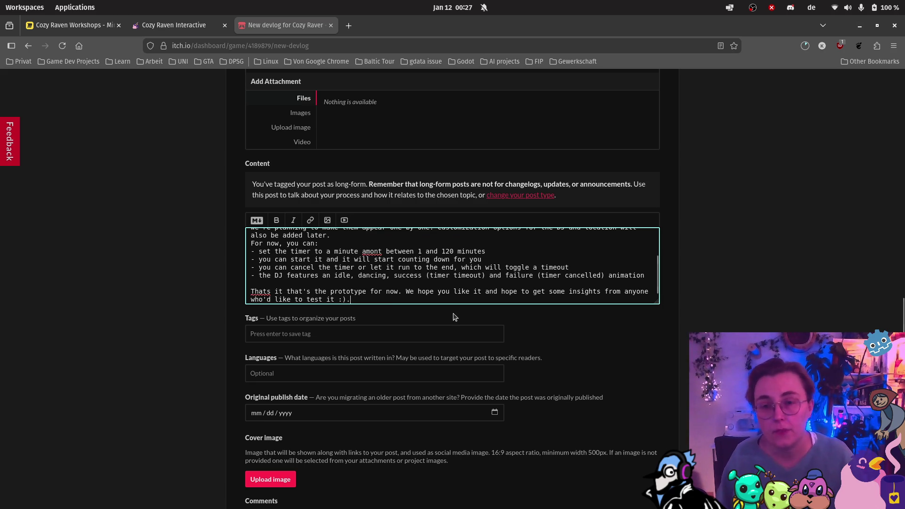
click(446, 331)
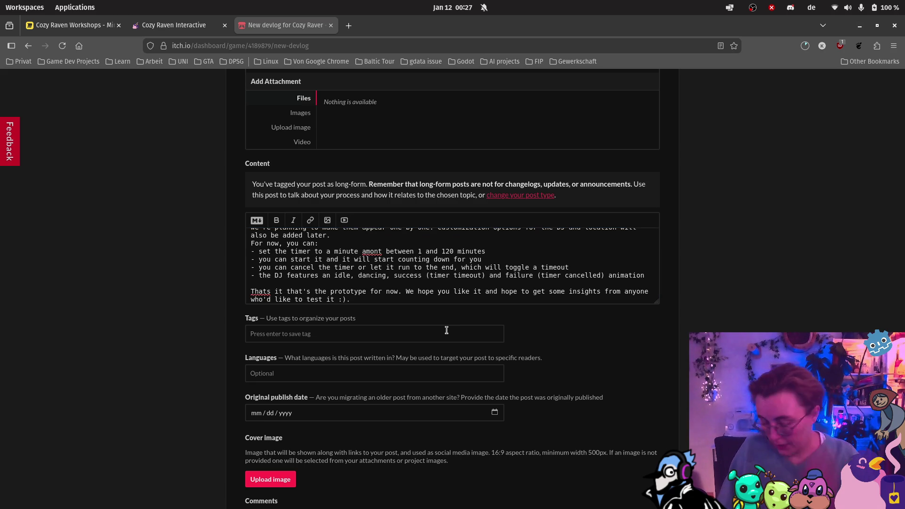
Tag the devlog with focus, app, android, firstbuild, apk, timer and birds
text(focus)
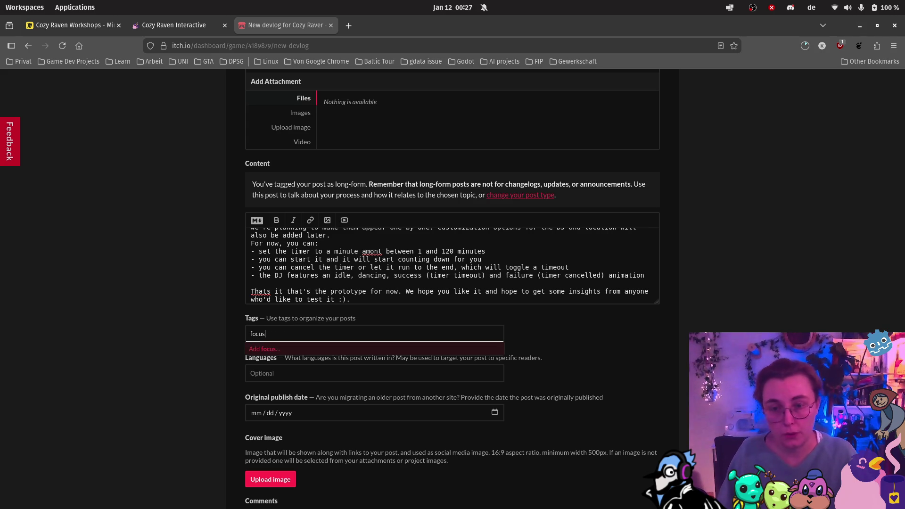
key(Return)
text(app)
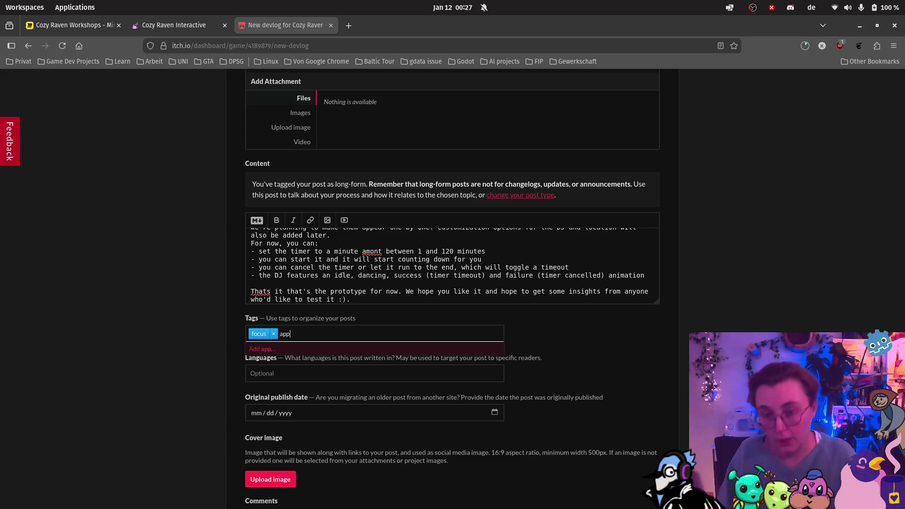
key(Return)
text(android)
key(Return)
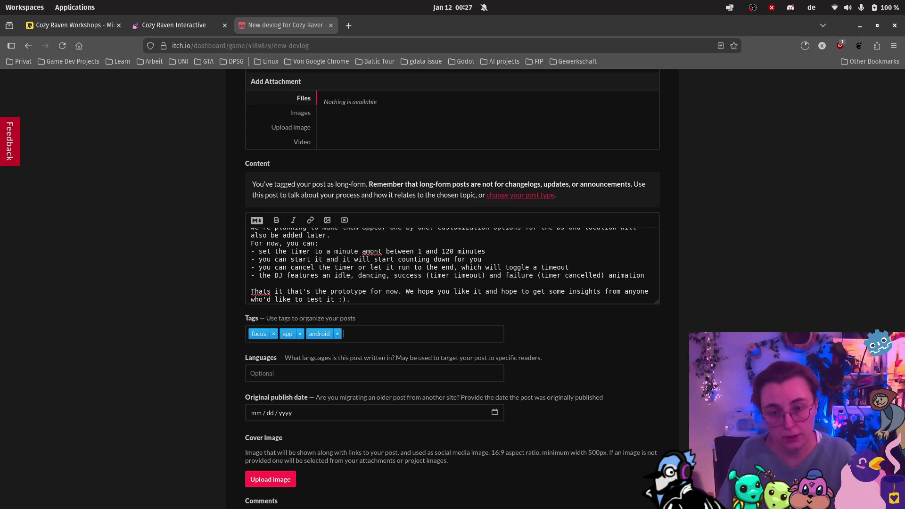
text(firstbuild)
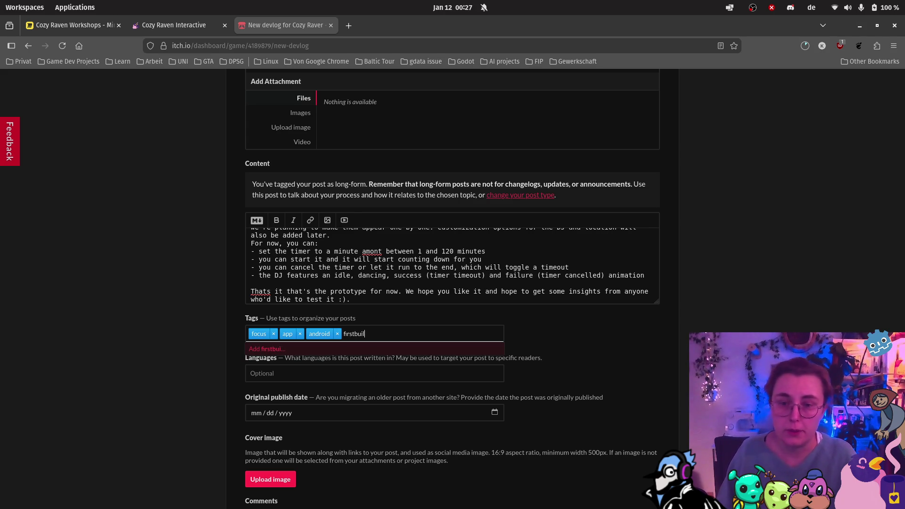
key(Return)
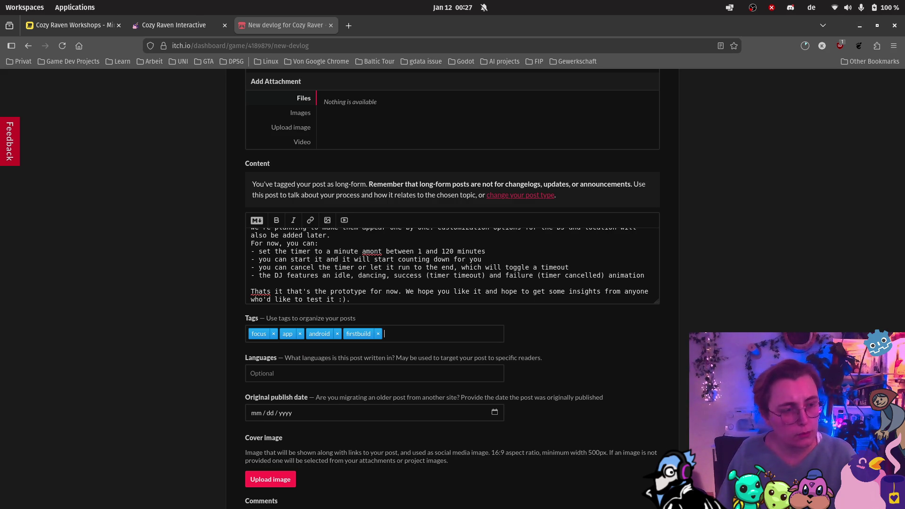
text(apk)
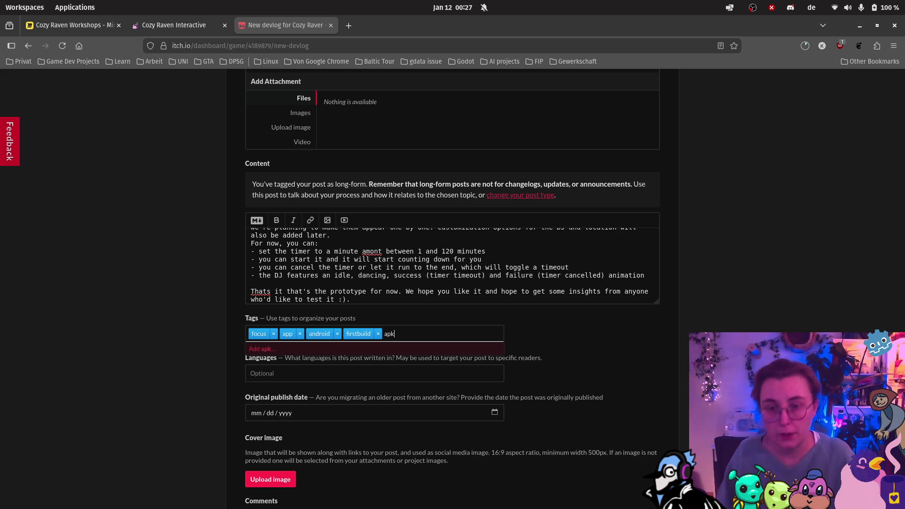
key(Return)
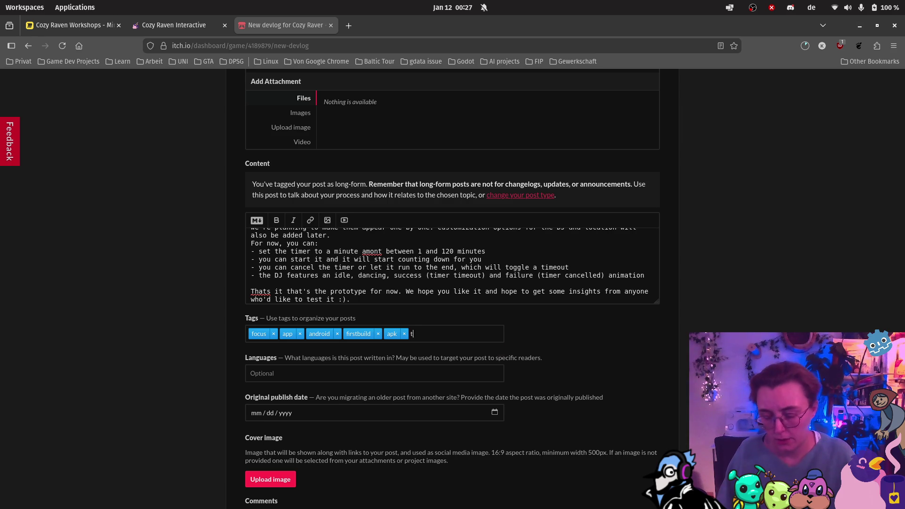
text(imer)
key(Return)
text(birds)
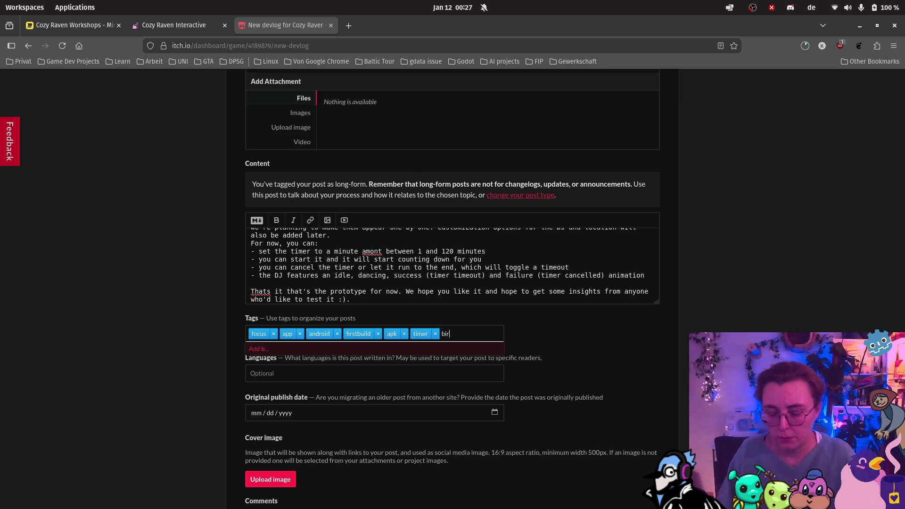
key(Return)
Set the post's language to English
click(316, 372)
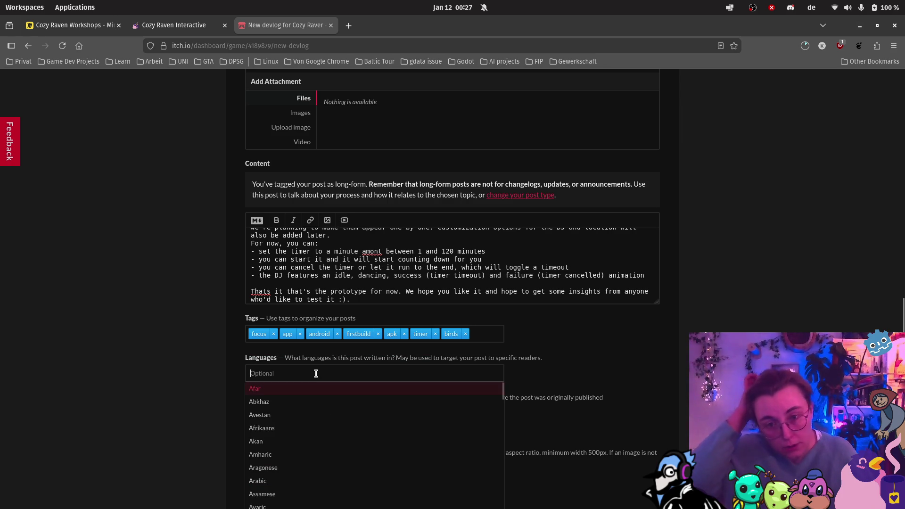
click(620, 353)
scroll(620, 352, down, 2)
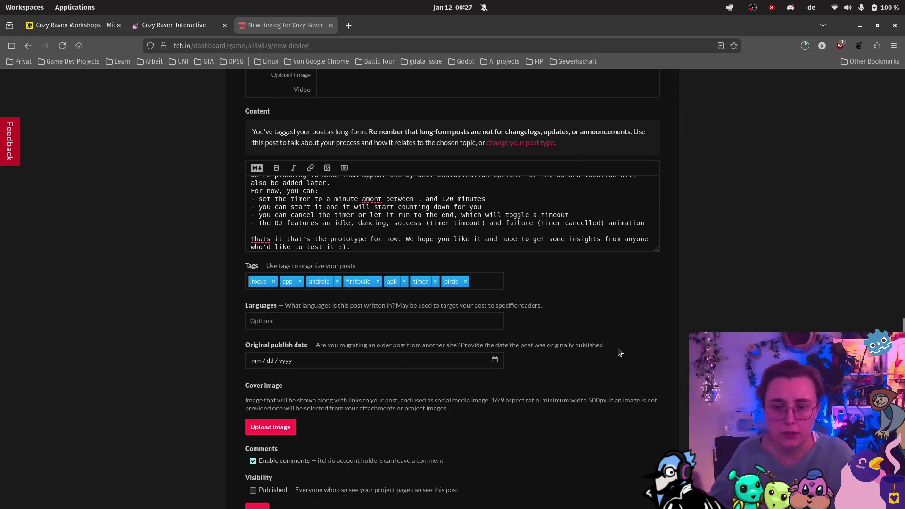
click(310, 322)
text(English)
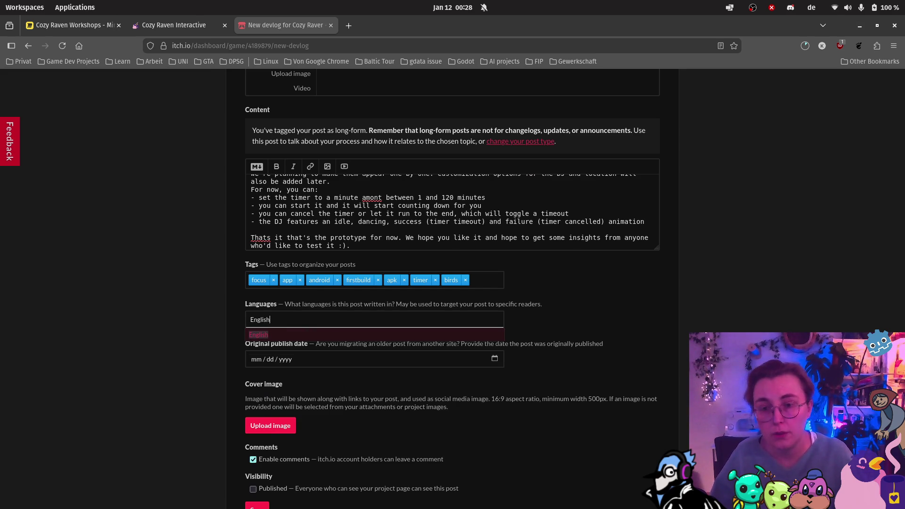
key(Return)
click(613, 303)
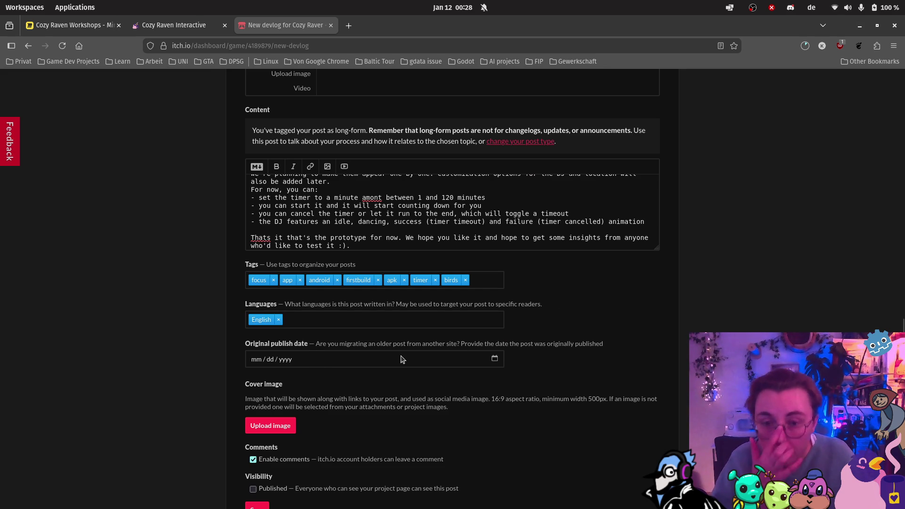
scroll(578, 381, down, 2)
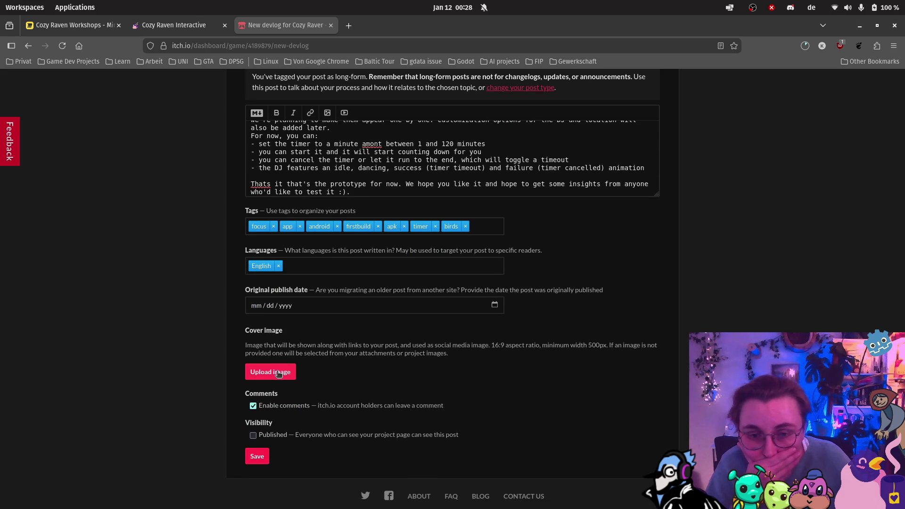
Upload cozyraver_itch_coverImage.png from Pictures > cozy raver as the devlog cover image
click(278, 374)
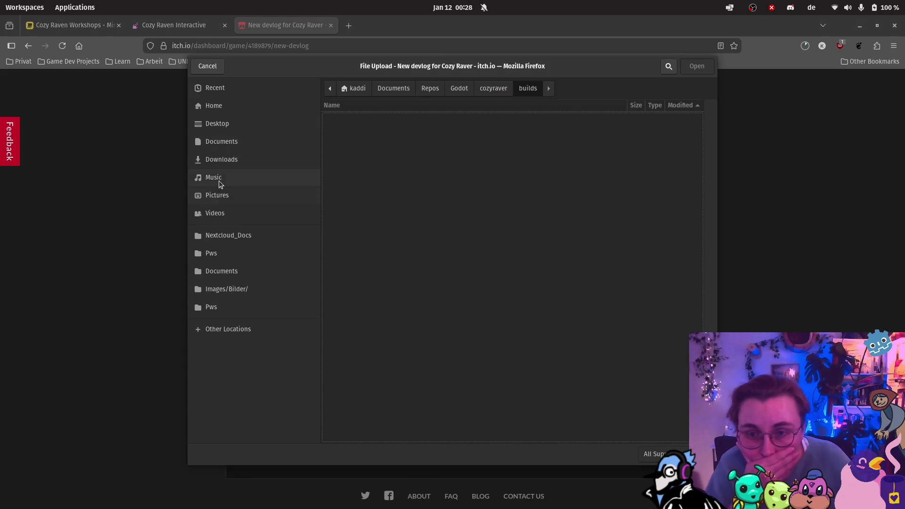
click(218, 194)
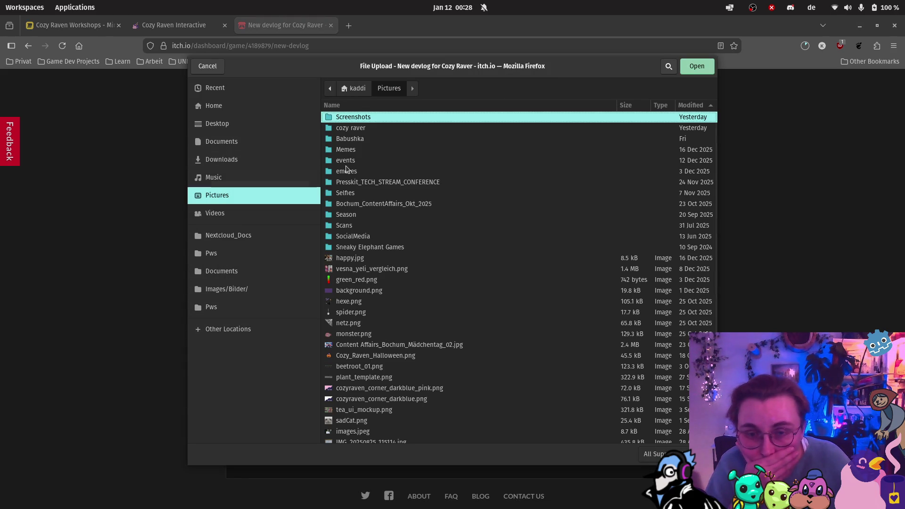
double_click(359, 127)
click(360, 127)
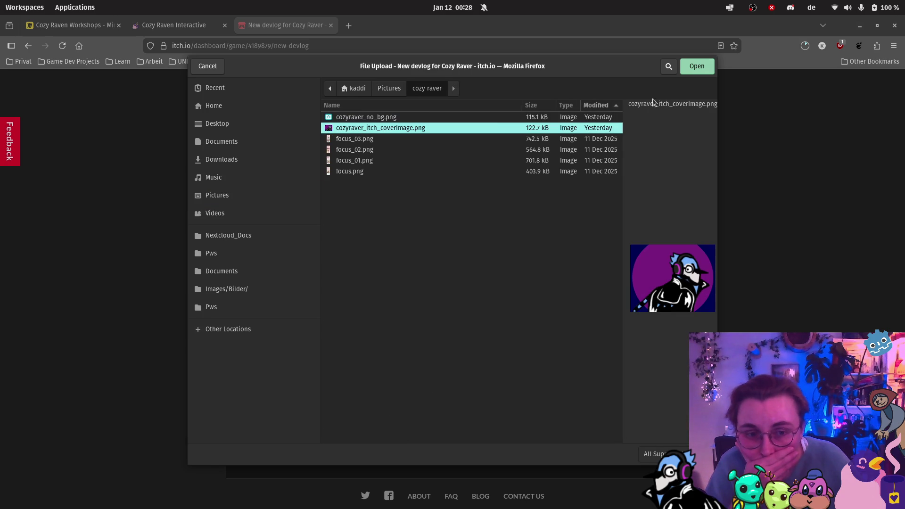
click(693, 66)
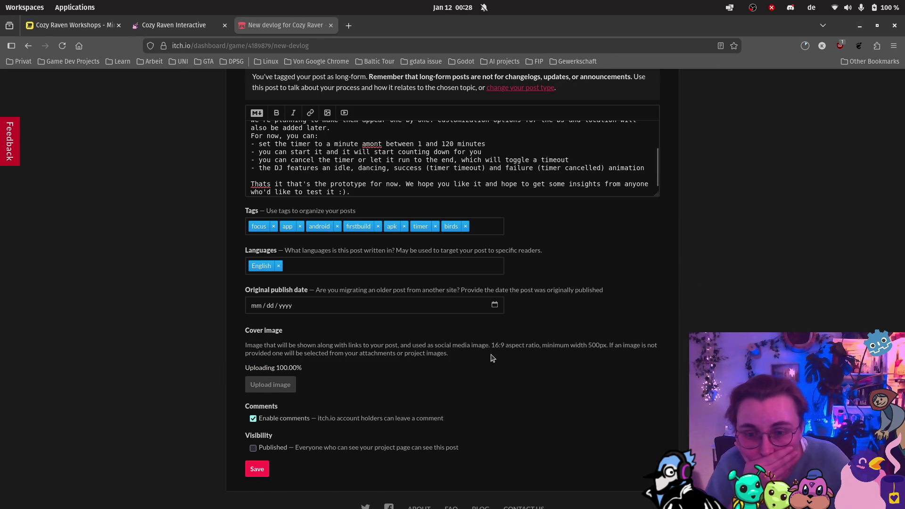
scroll(461, 374, down, 2)
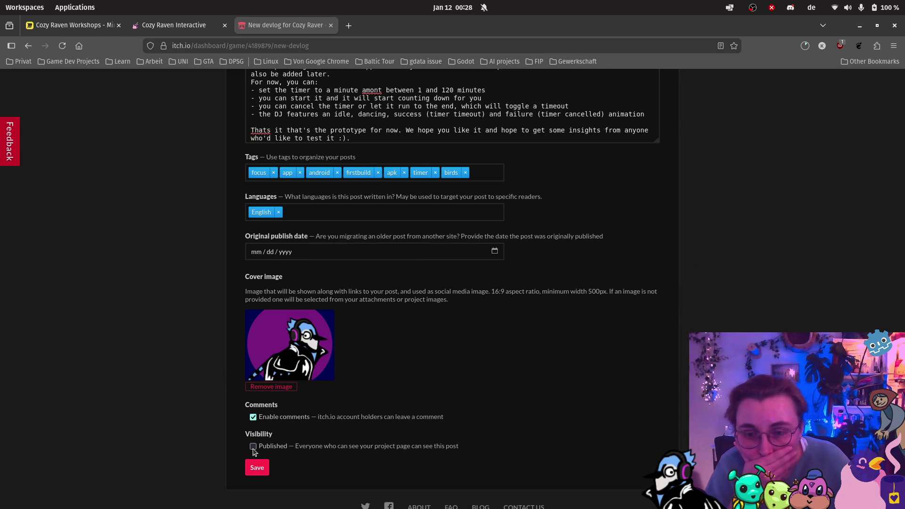
Choose Major Update or Launch as the post type and save to publish 'First upload!'
scroll(468, 422, up, 10)
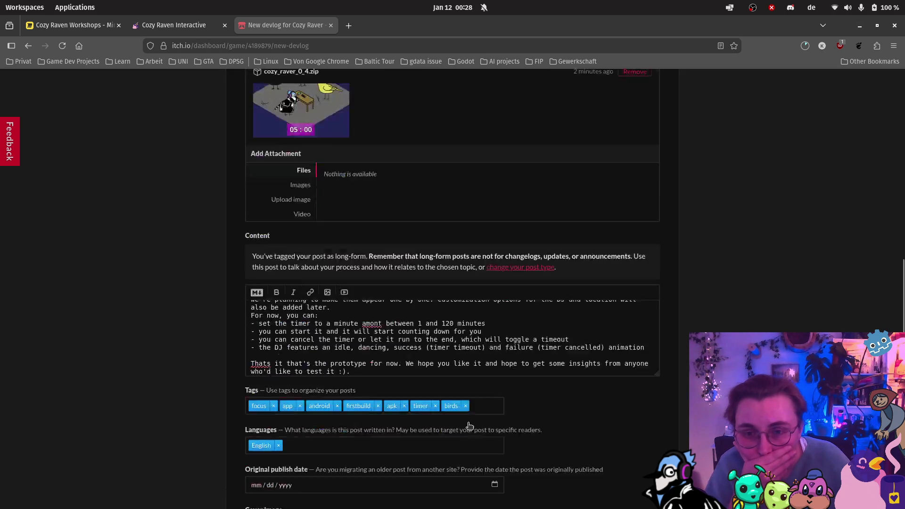
scroll(468, 422, up, 8)
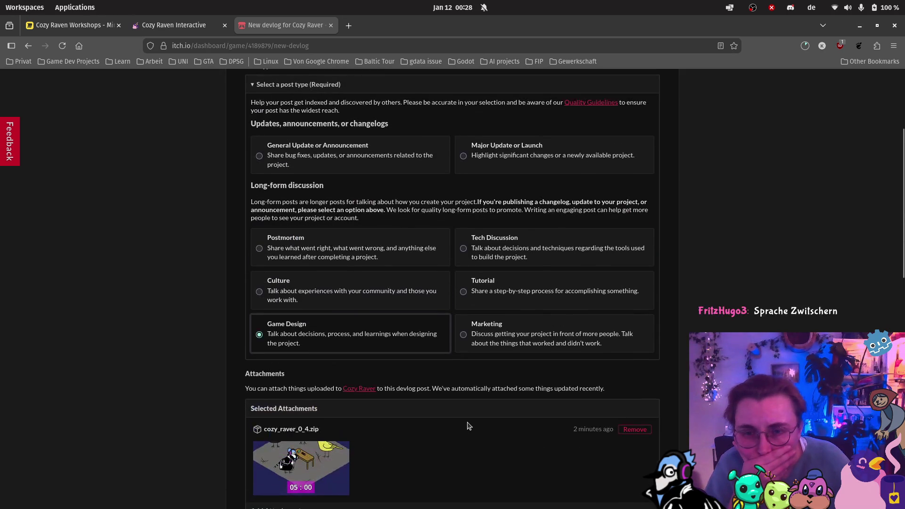
scroll(469, 426, up, 5)
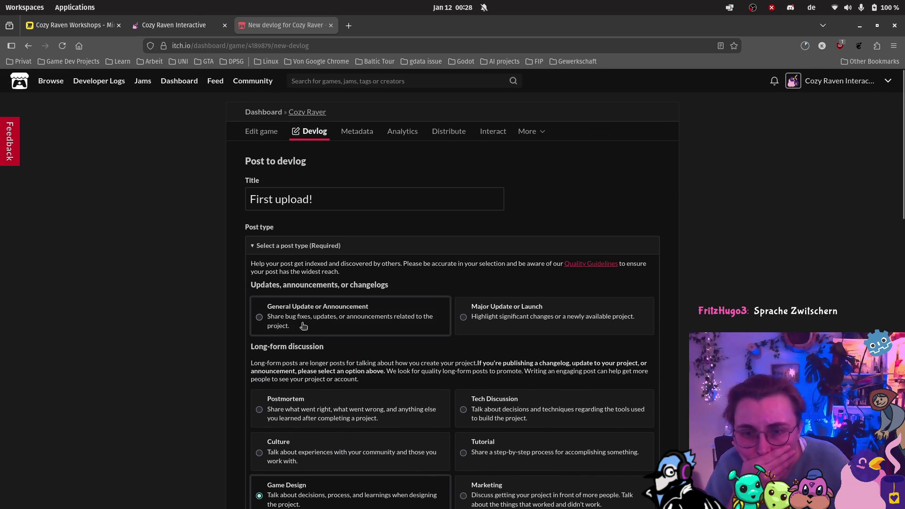
click(260, 318)
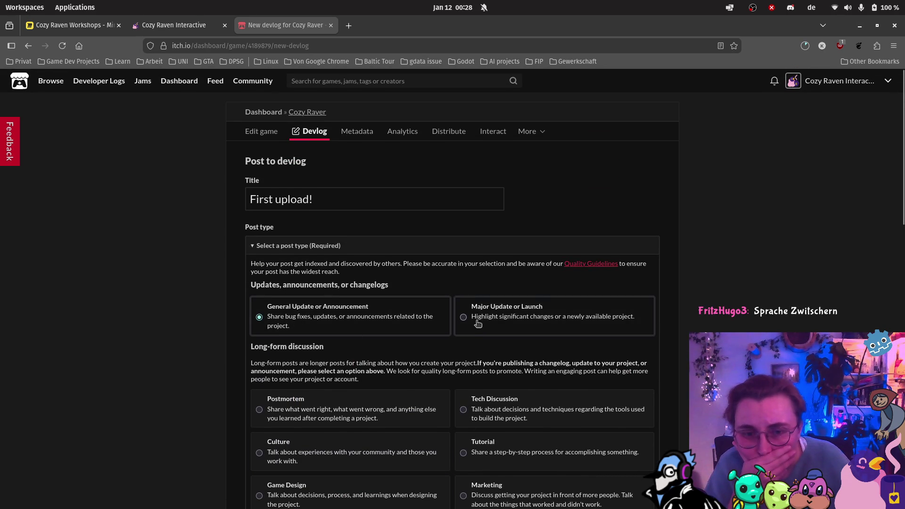
click(462, 321)
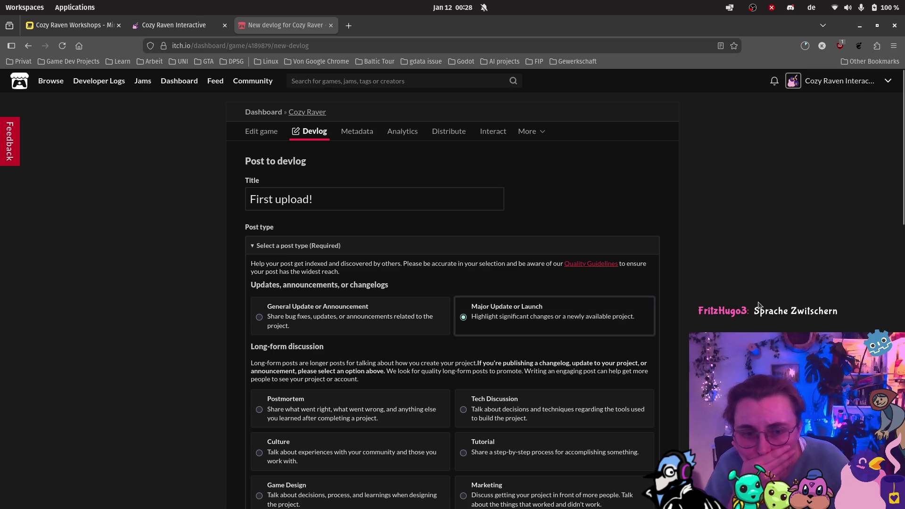
scroll(679, 277, down, 15)
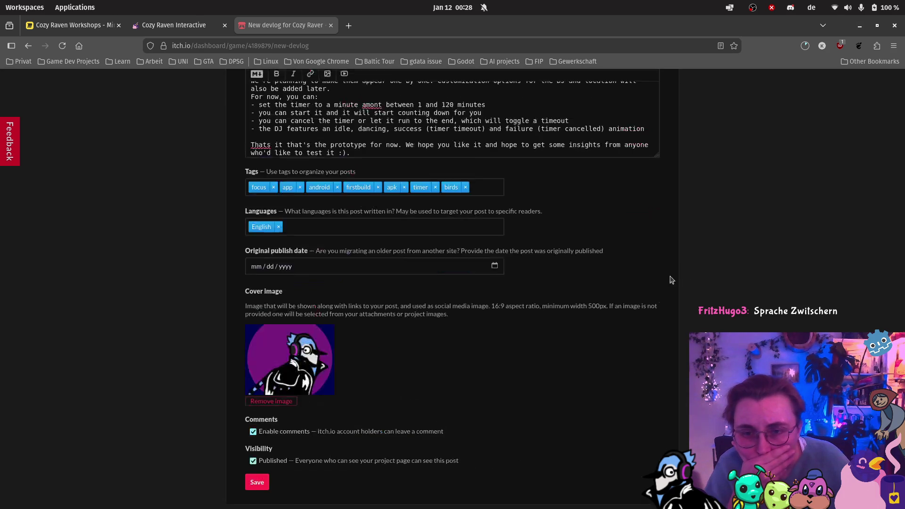
click(256, 428)
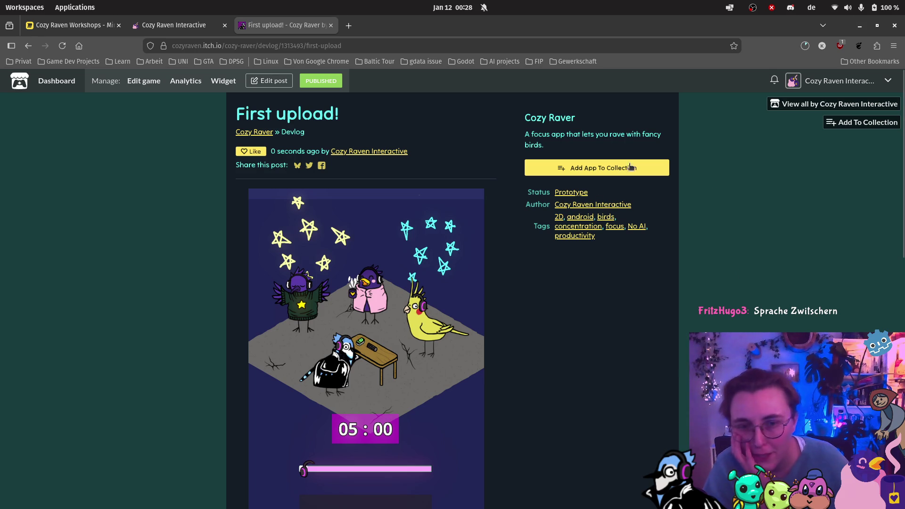
scroll(682, 292, down, 5)
scroll(682, 292, down, 5)
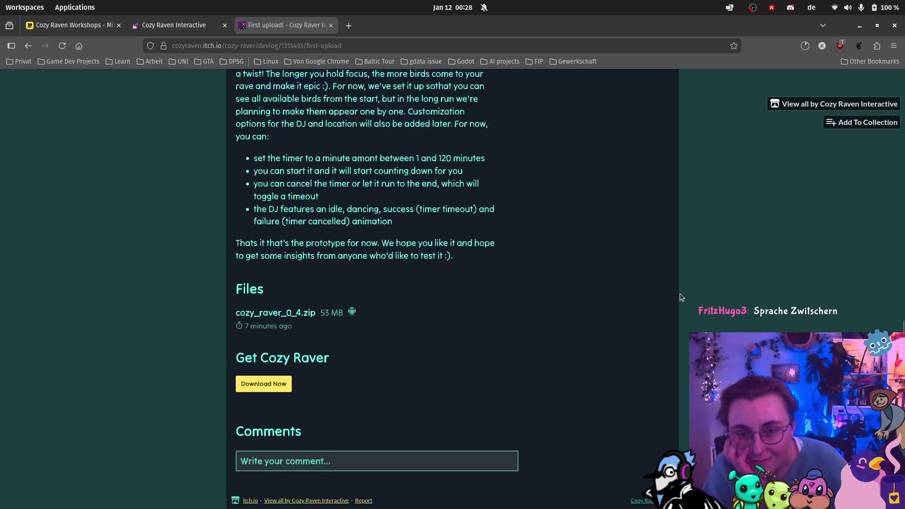
scroll(669, 301, up, 10)
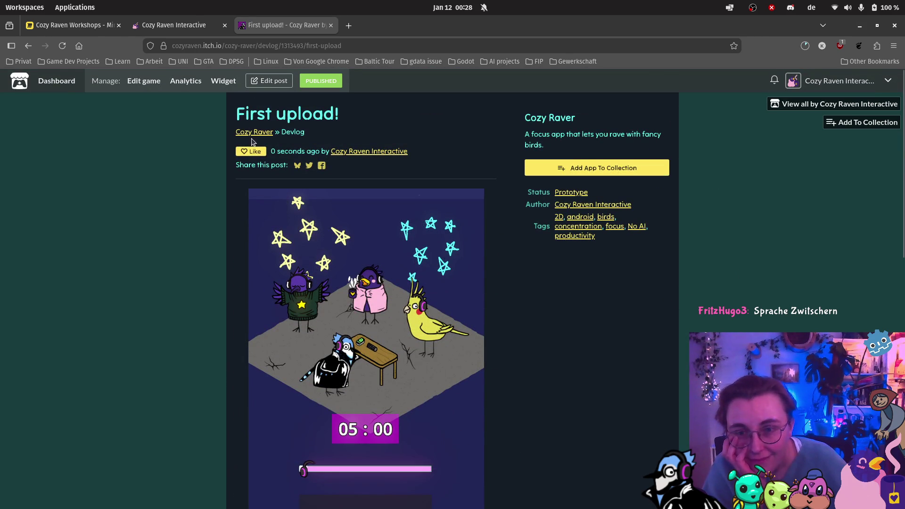
scroll(610, 267, down, 6)
scroll(610, 267, down, 3)
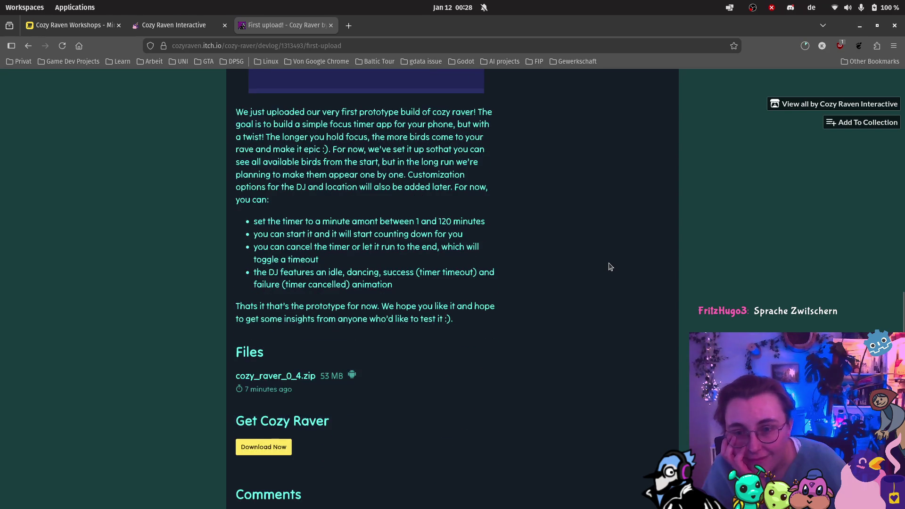
scroll(565, 256, up, 1)
scroll(563, 255, up, 3)
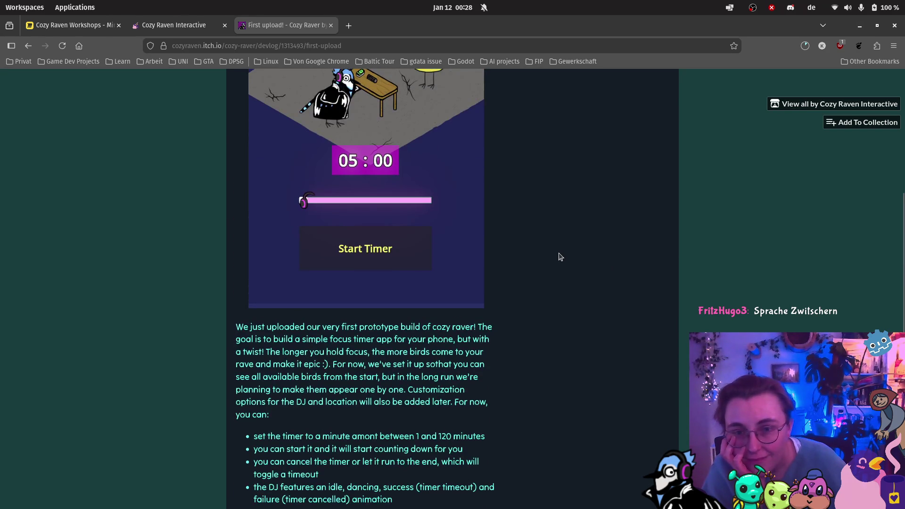
scroll(561, 255, down, 4)
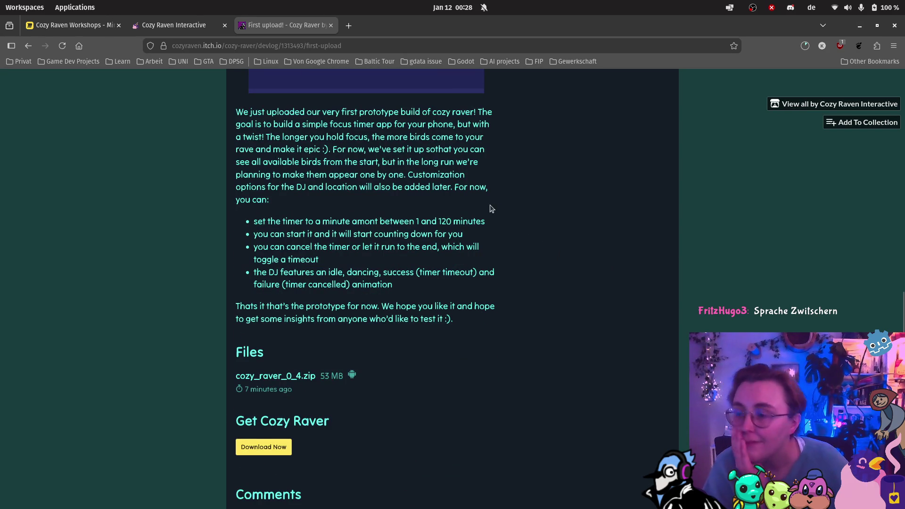
scroll(490, 204, up, 10)
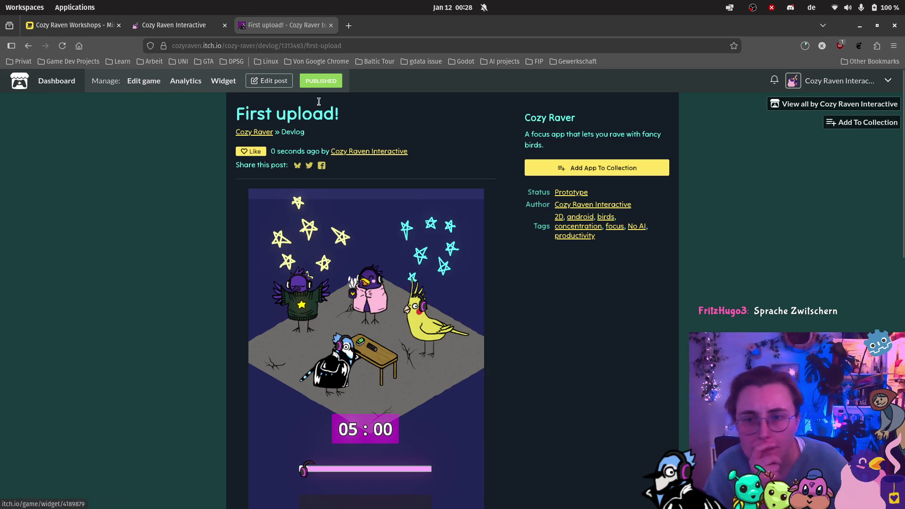
Open the Cozy Raver game page, browse it and select its web address
click(270, 134)
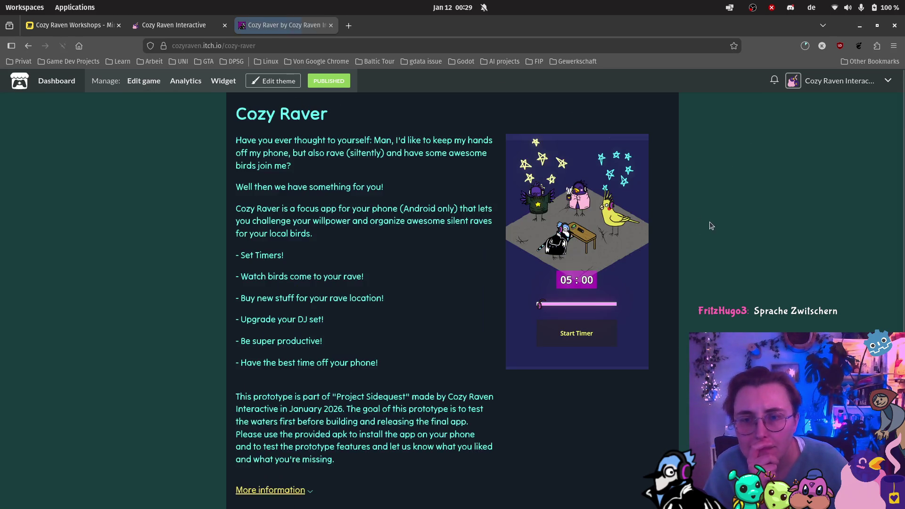
scroll(667, 242, down, 5)
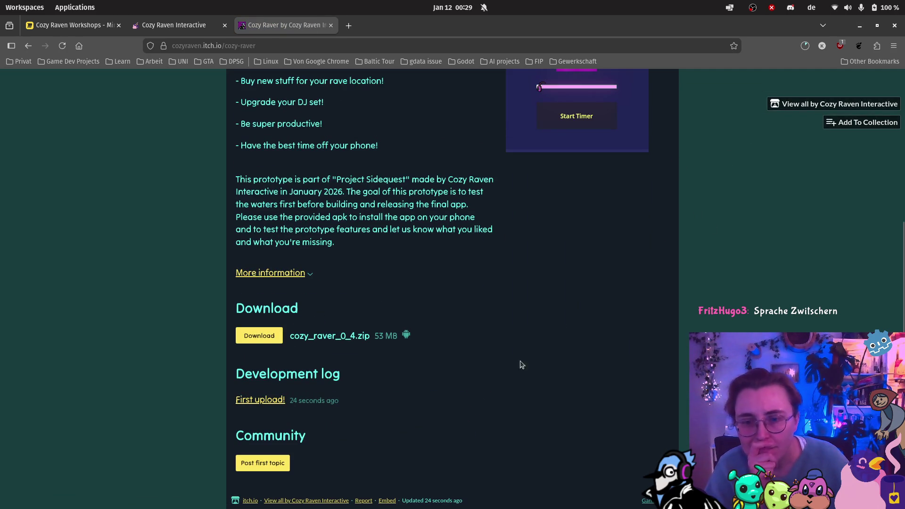
scroll(421, 393, up, 5)
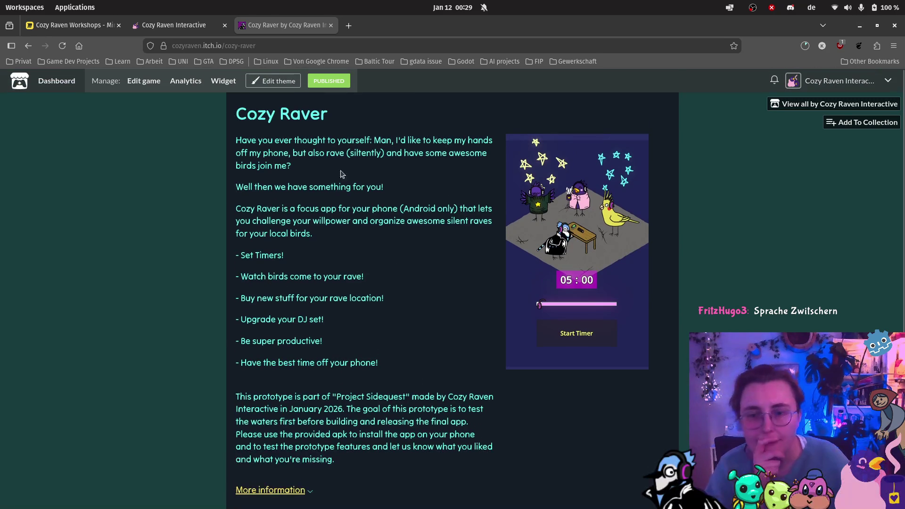
scroll(271, 363, down, 3)
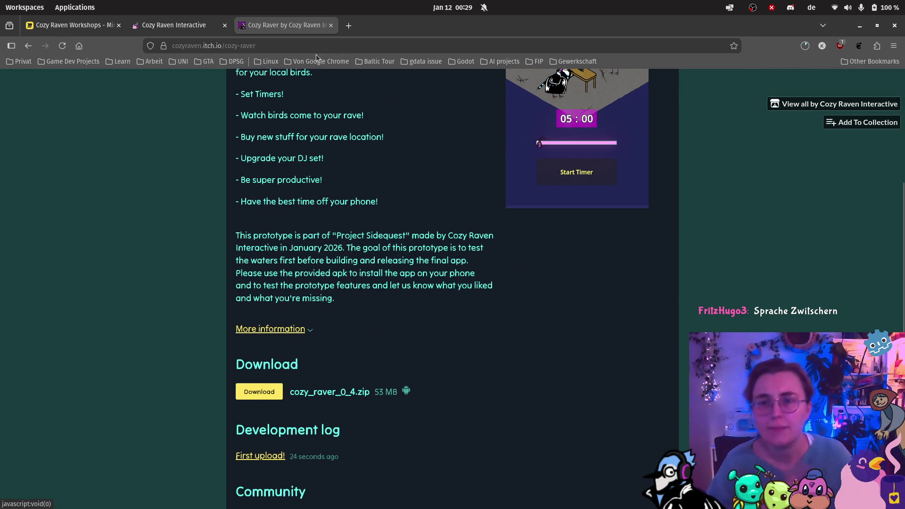
click(319, 45)
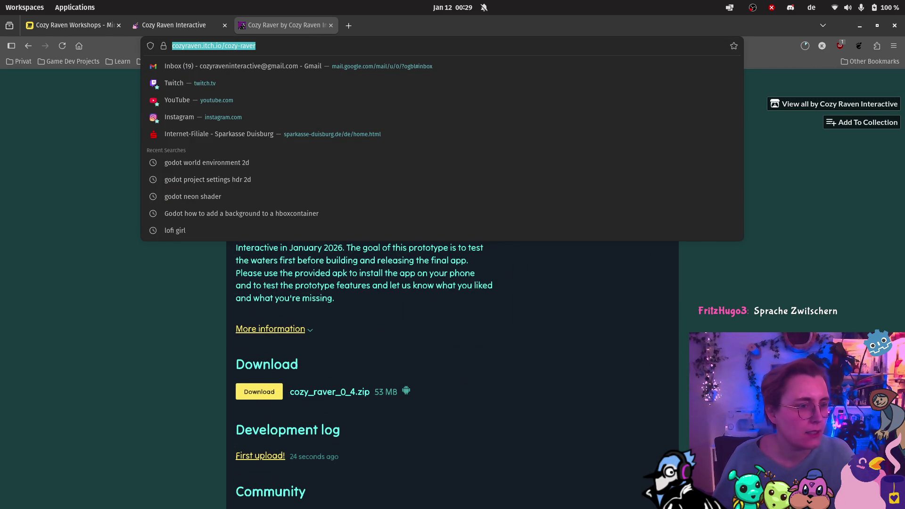
key(Escape)
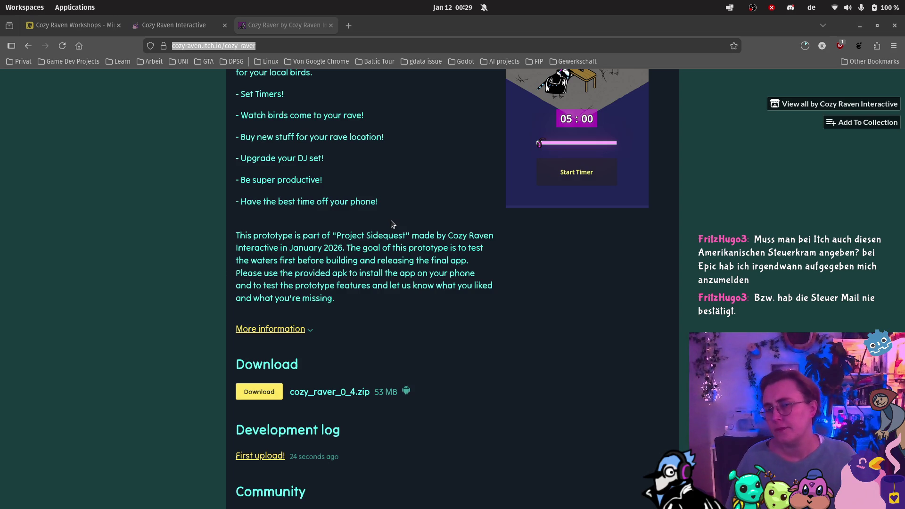
mouse_move(2, 328)
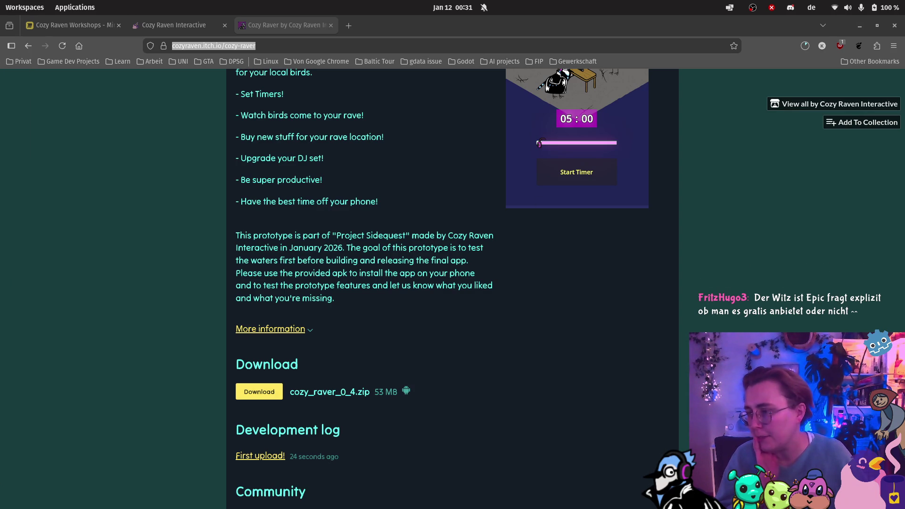
scroll(430, 317, up, 4)
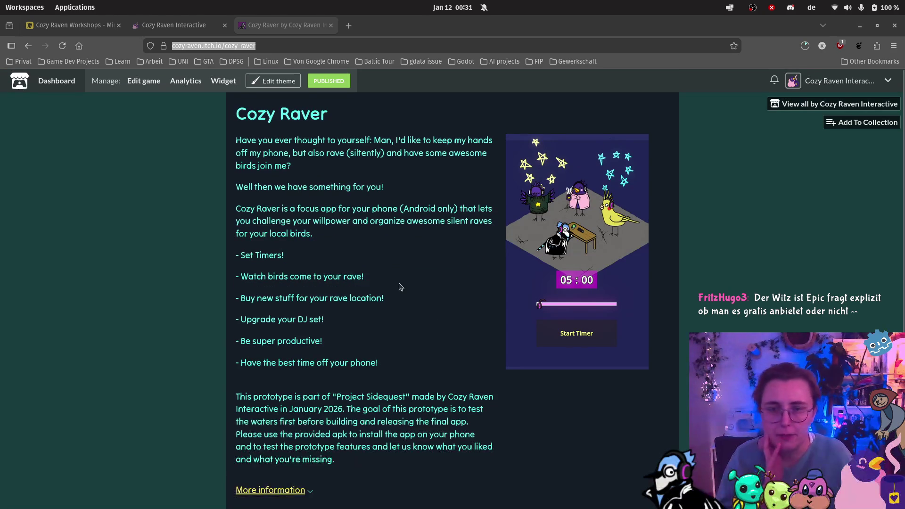
click(267, 46)
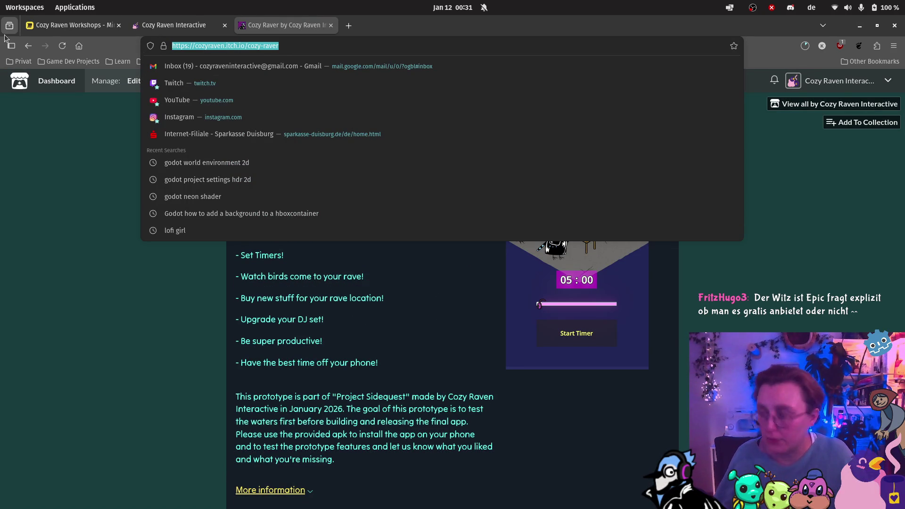
key(Escape)
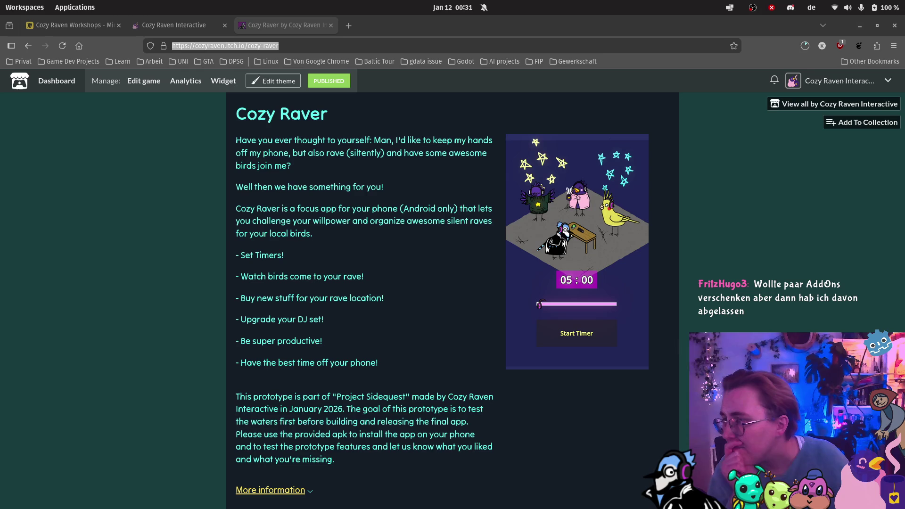
mouse_move(0, 292)
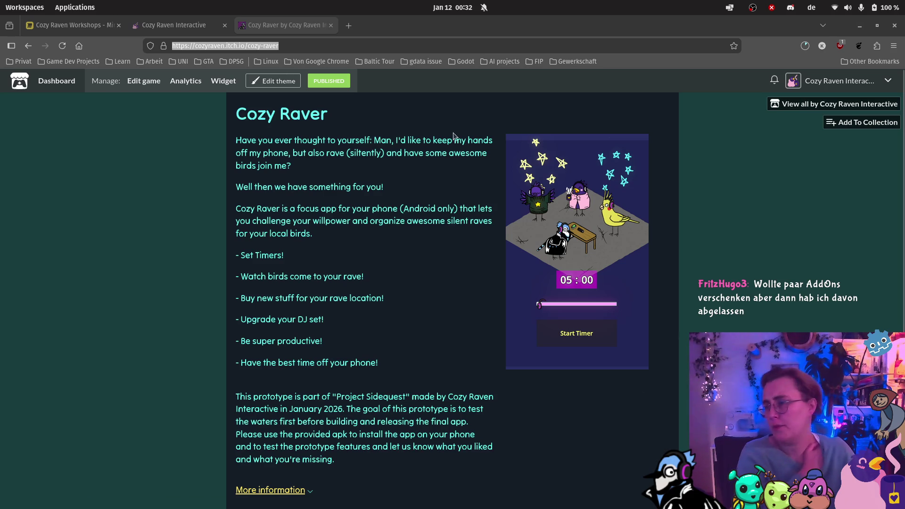
Switch to the Cozy Raven Workshops Miro board and select the E-mail-subscription sticky note
click(63, 26)
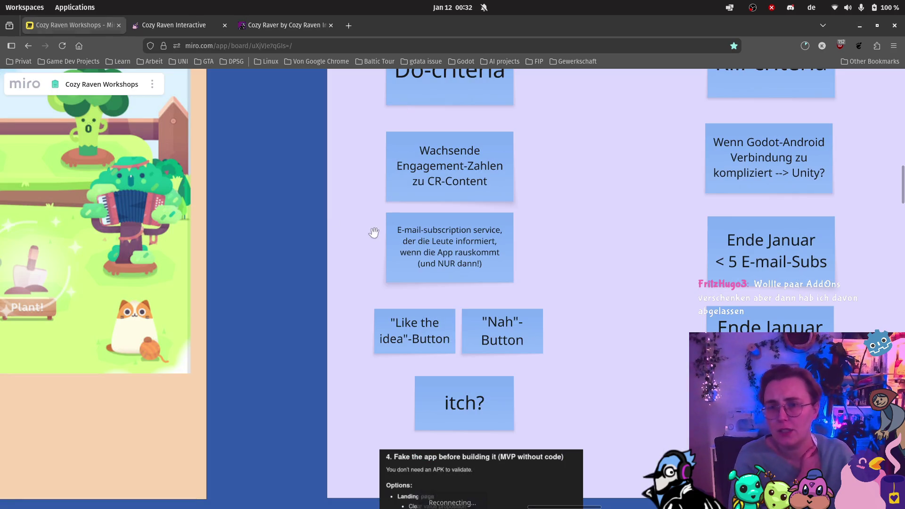
click(472, 255)
click(472, 254)
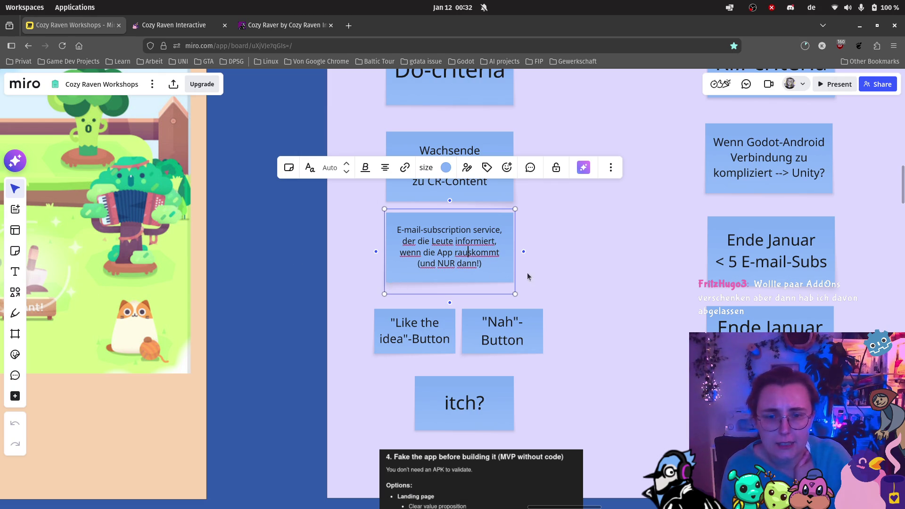
Place a widened pink sticky note beside the E-mail-subscription note
click(15, 251)
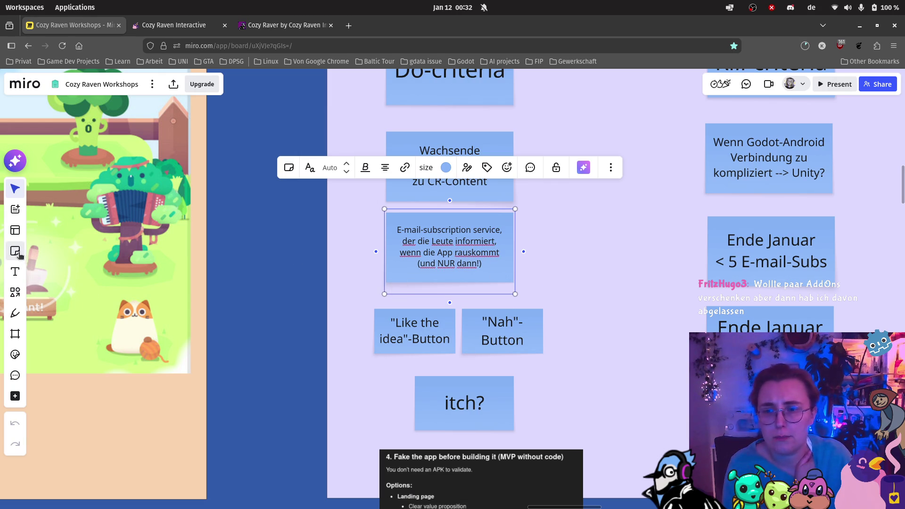
click(76, 211)
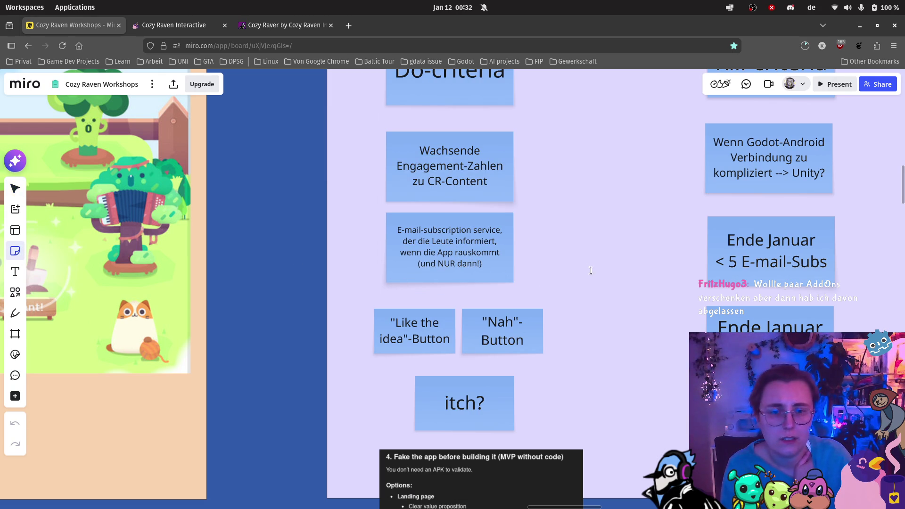
click(591, 268)
drag(621, 260, 667, 261)
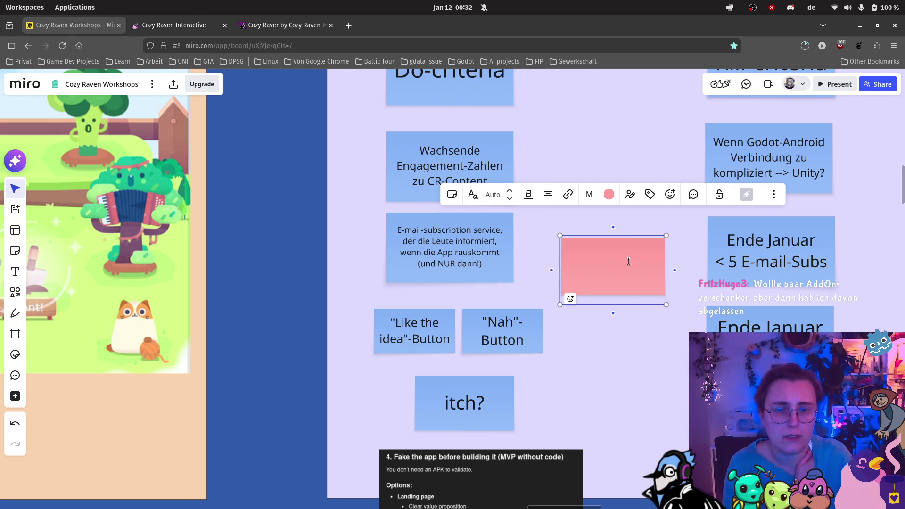
key(Escape)
drag(577, 251, 578, 266)
Write 'prototype-page on itch-io + links auf SM' on it, enlarge it and move it into the Do-criteria column
text(pro)
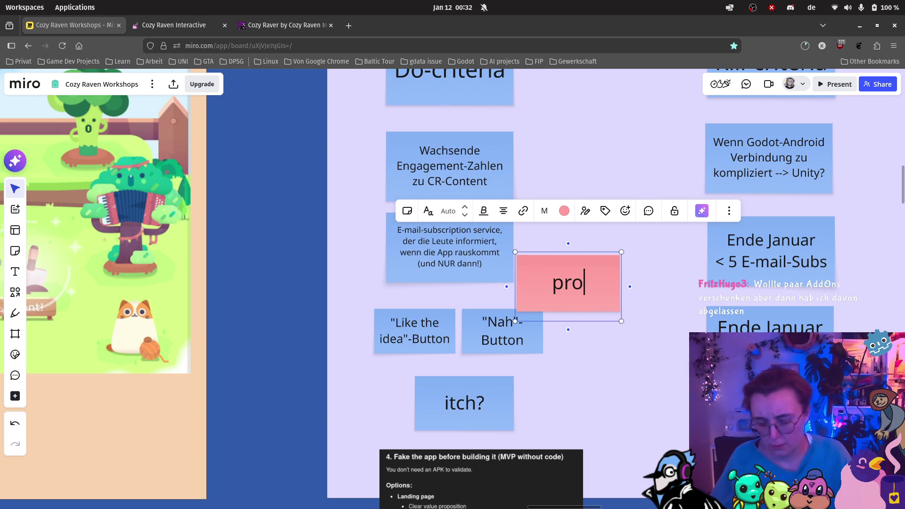
text(totype-)
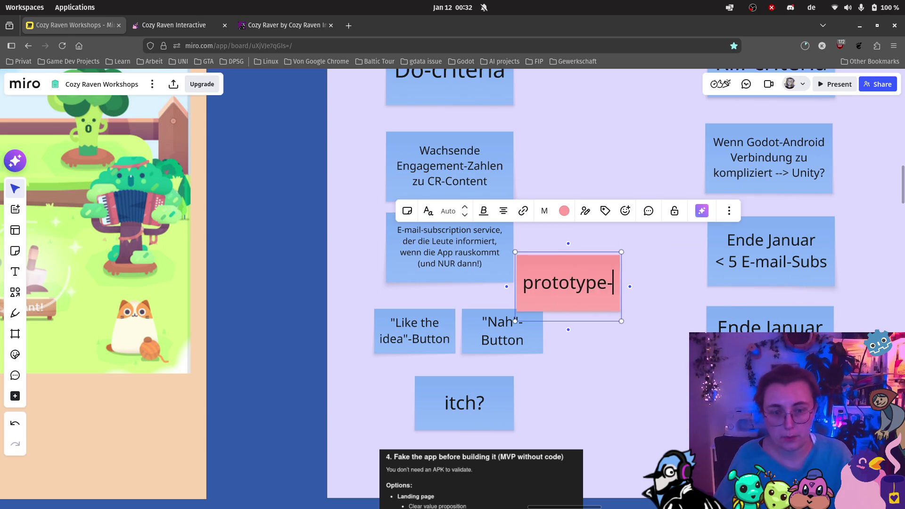
text(page on itch-io)
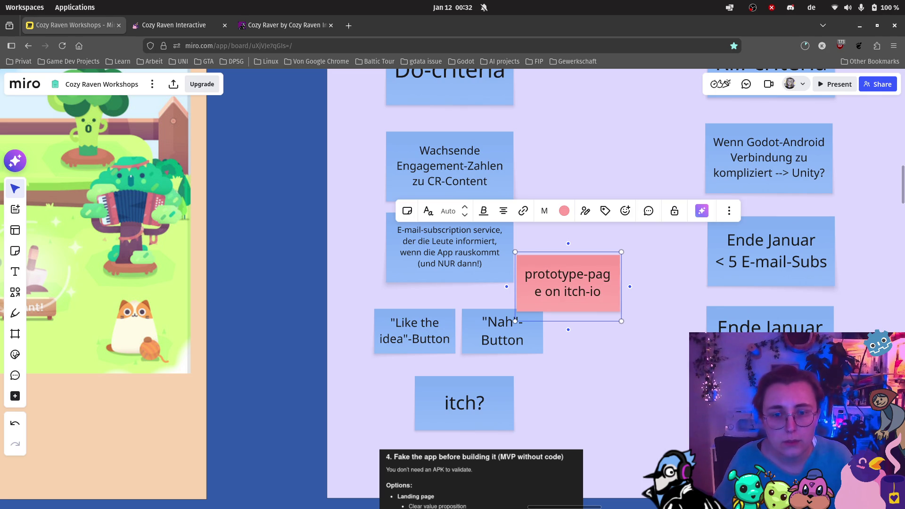
text( + )
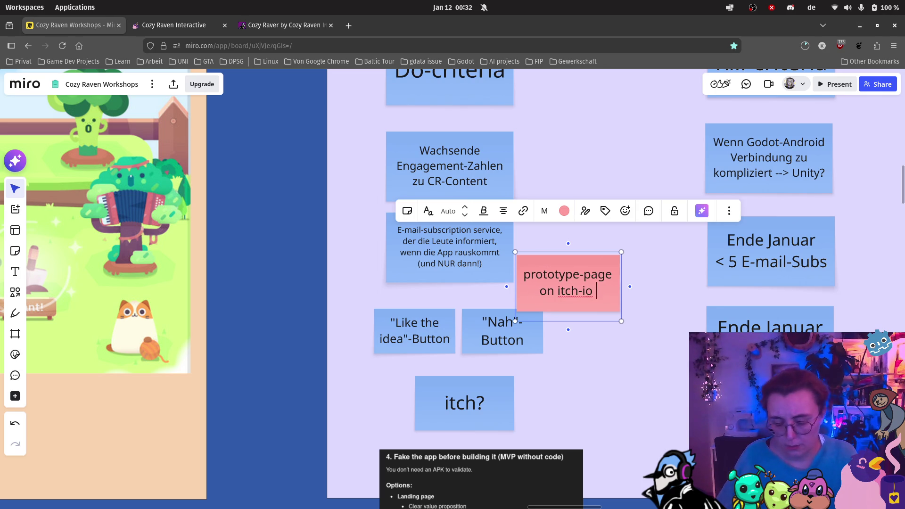
text(links of)
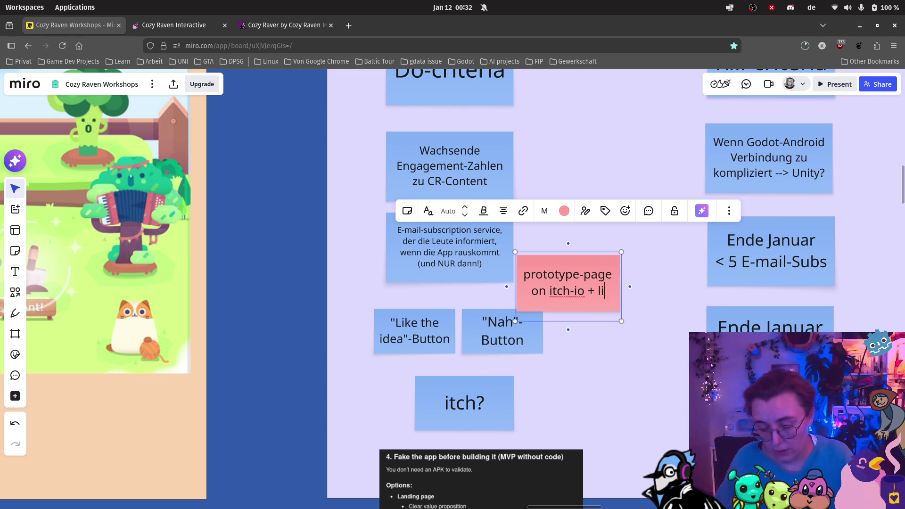
key(BackSpace)
text(auf SM)
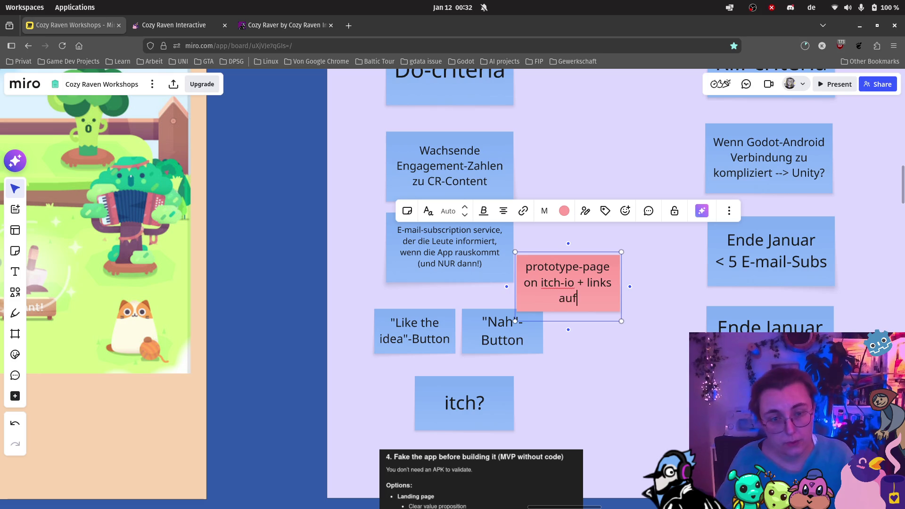
click(608, 330)
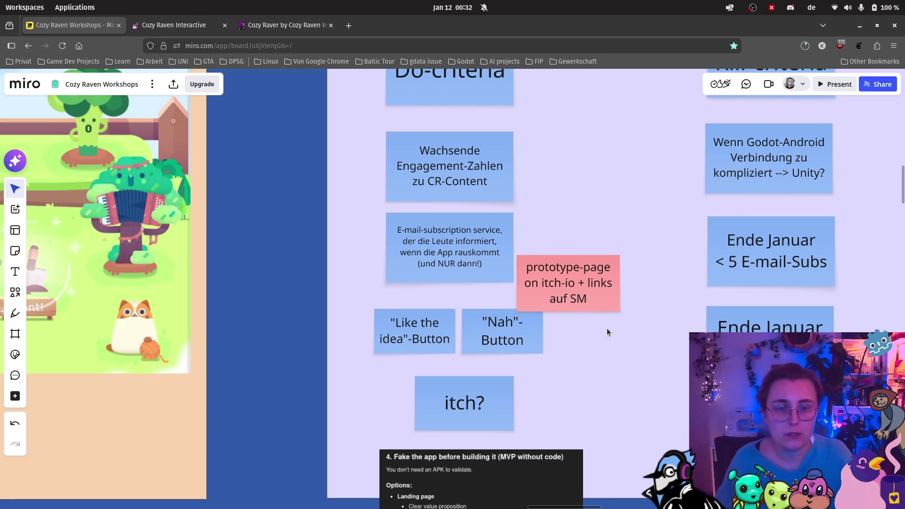
click(604, 275)
drag(618, 253, 643, 238)
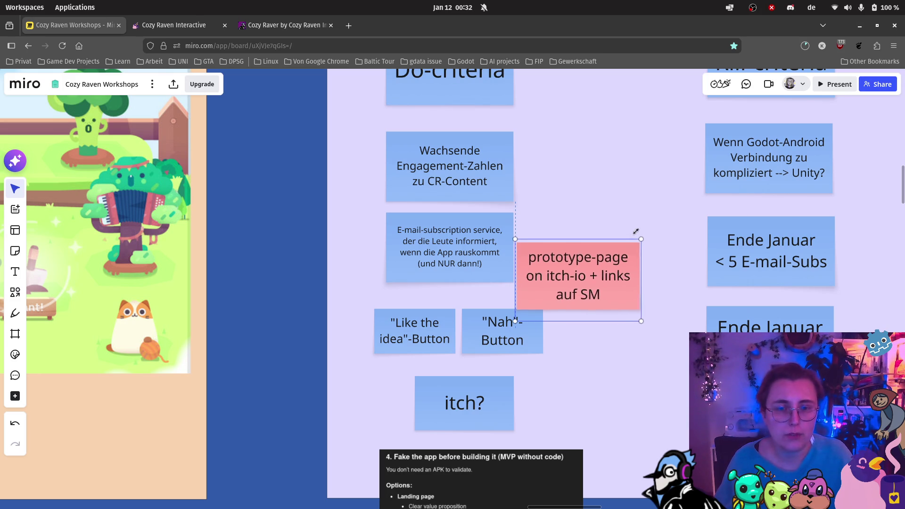
drag(621, 280, 489, 292)
click(574, 289)
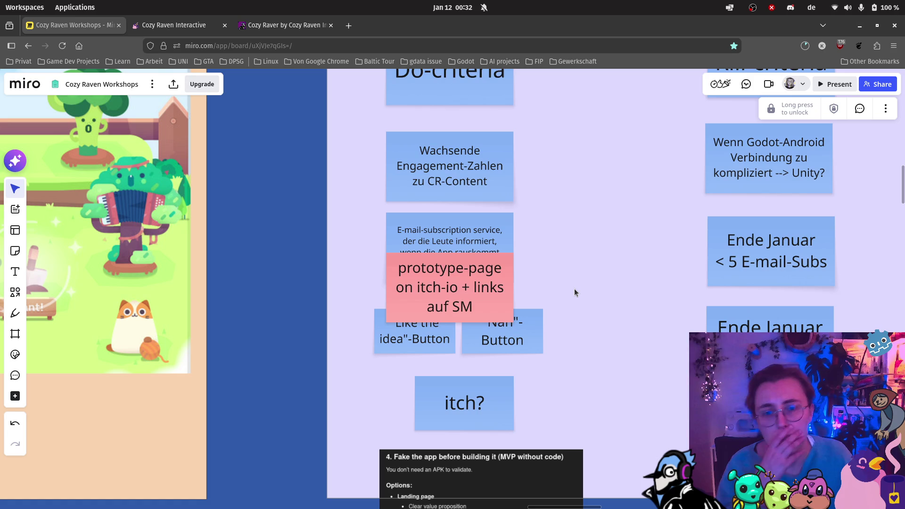
Draw a connector from the itch? sticky up to the pink prototype-page note
click(480, 406)
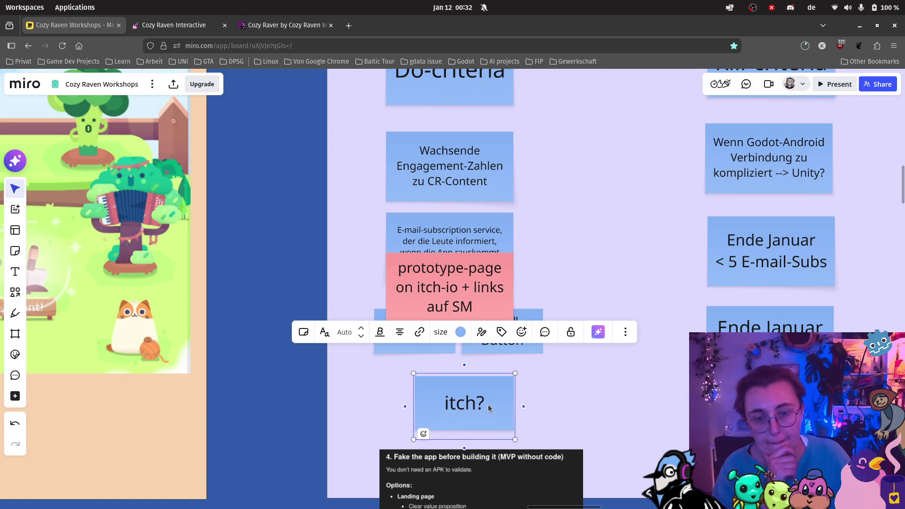
click(488, 405)
click(491, 404)
click(520, 401)
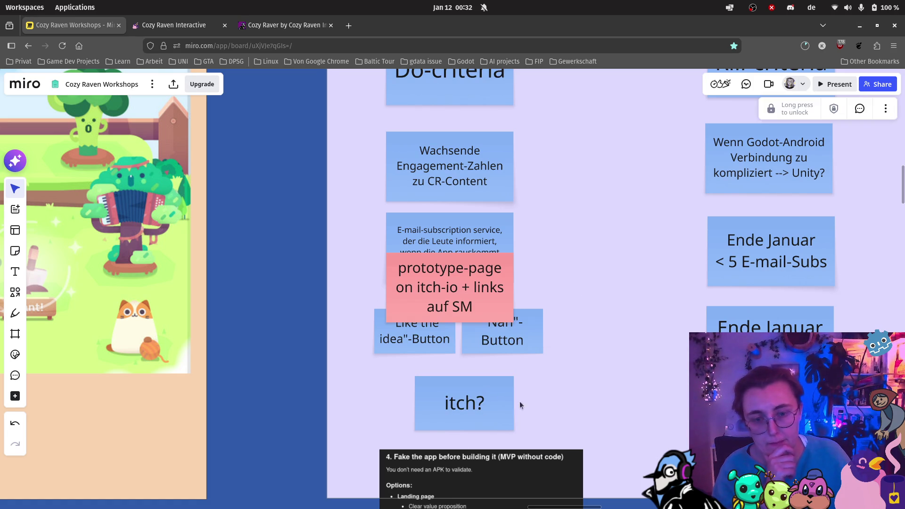
click(465, 379)
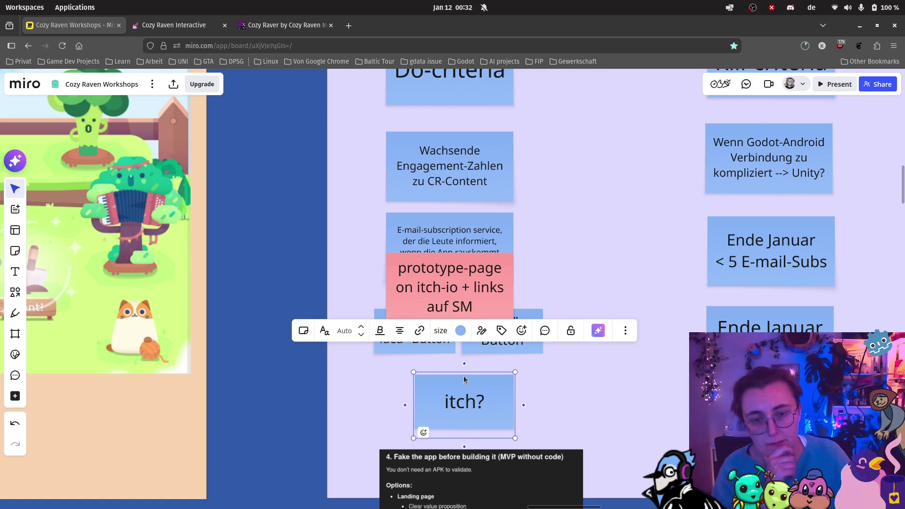
mouse_move(465, 366)
mouse_down()
mouse_move(455, 337)
mouse_move(458, 293)
mouse_move(456, 316)
mouse_up()
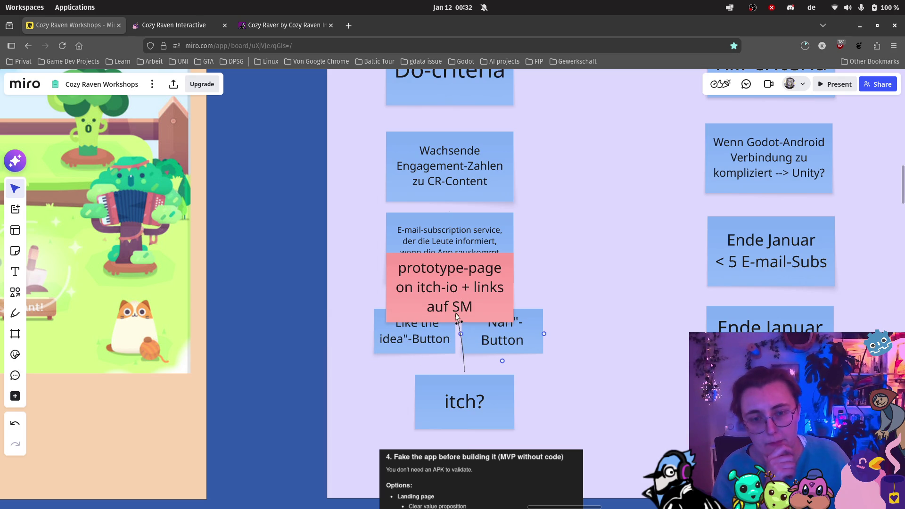
click(566, 348)
scroll(577, 361, down, 2)
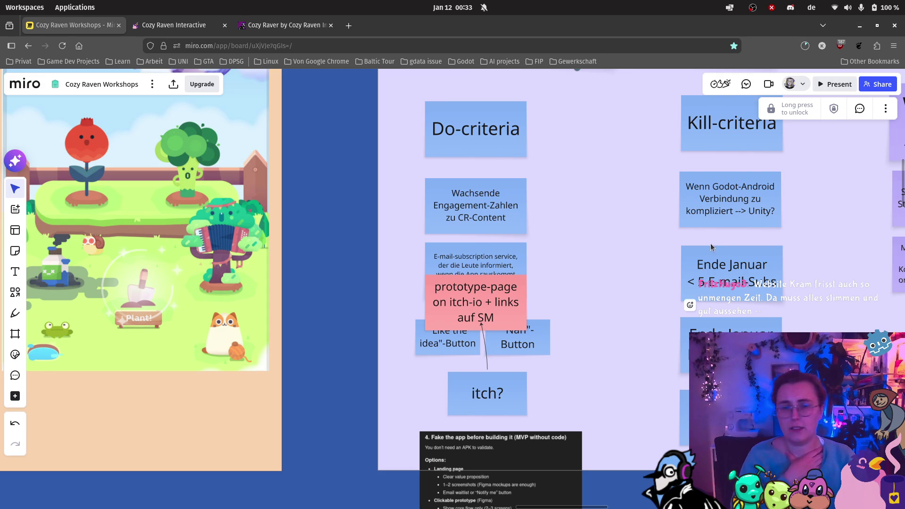
scroll(524, 254, right, 3)
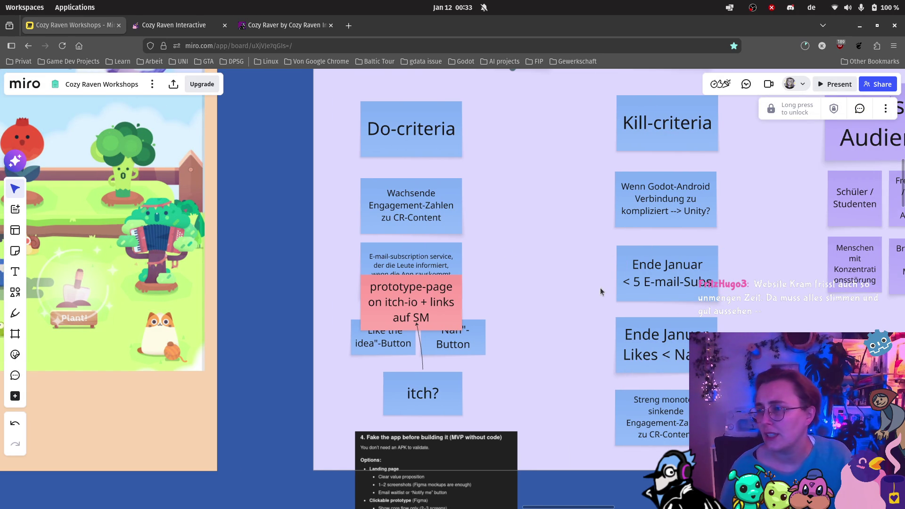
mouse_move(670, 266)
mouse_down()
mouse_move(533, 278)
mouse_move(402, 307)
mouse_up()
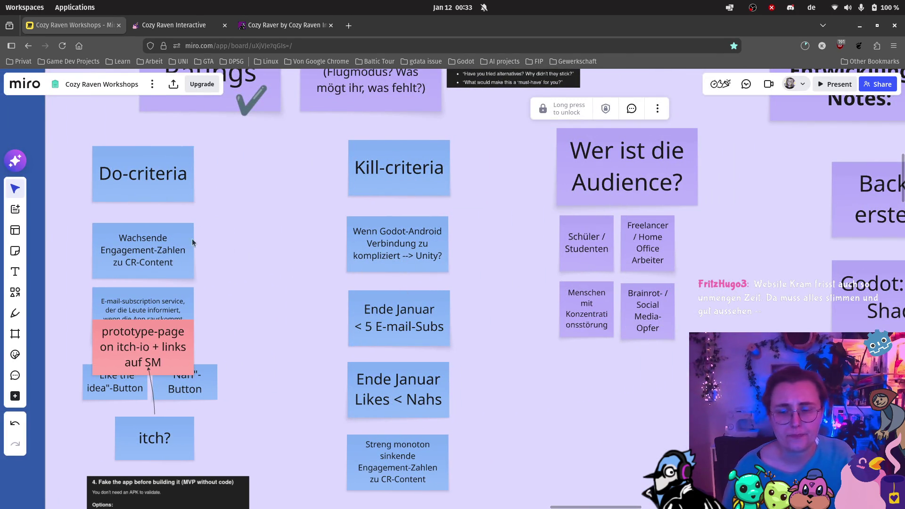
Drag a checkmark emoji from Stickers & emojis onto the 'Godot: Neon Shader' note
scroll(383, 276, up, 2)
scroll(516, 307, right, 8)
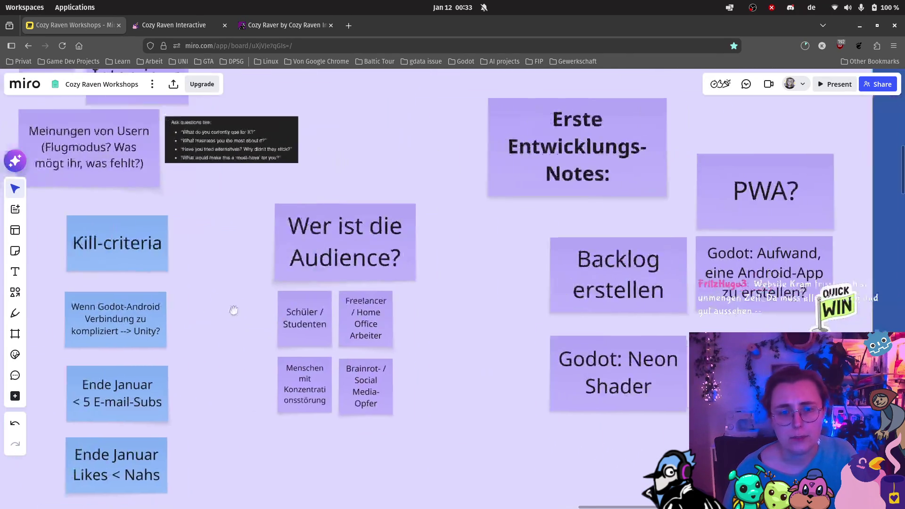
scroll(274, 290, right, 5)
scroll(274, 289, down, 1)
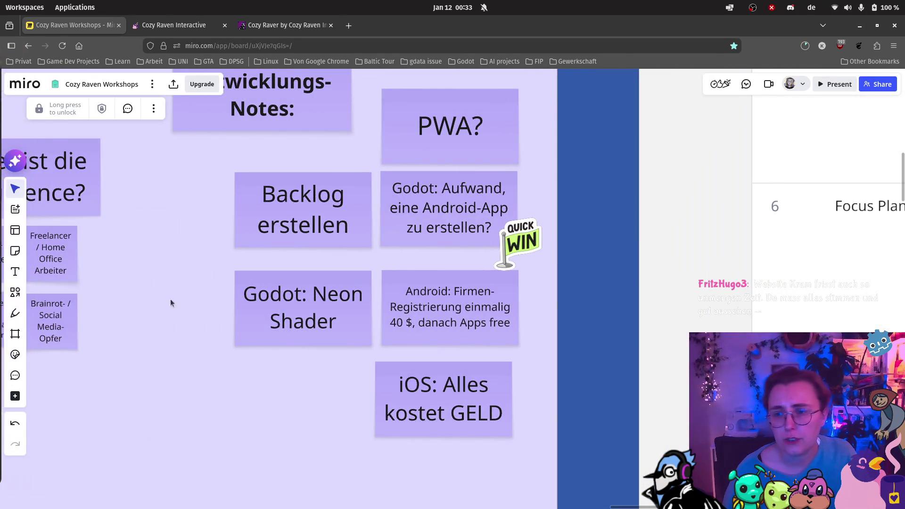
click(14, 293)
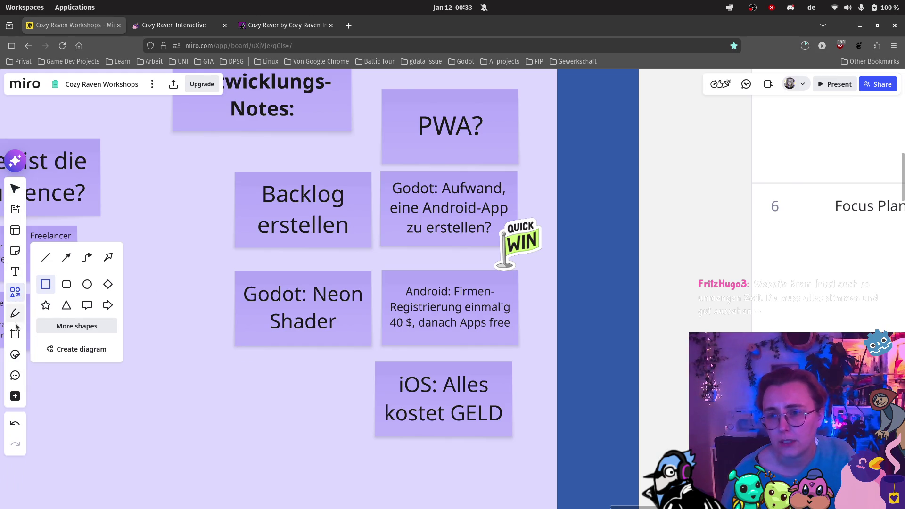
click(15, 355)
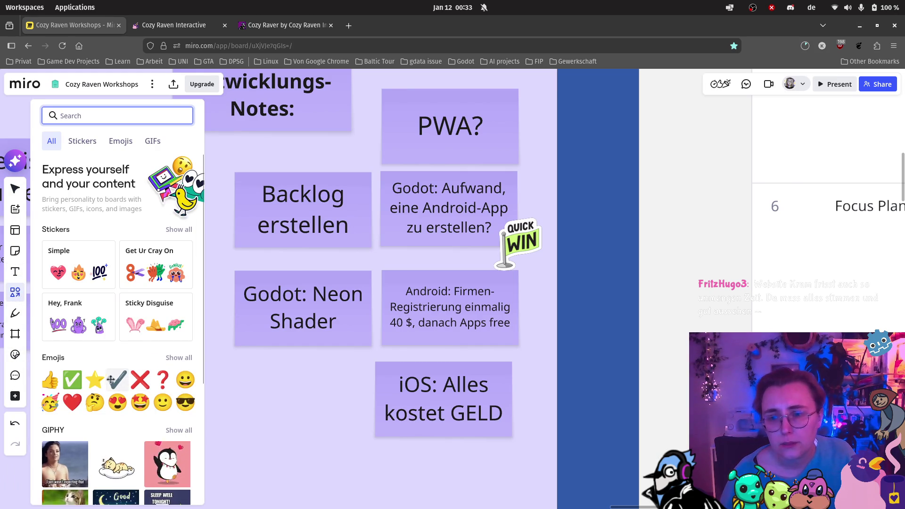
drag(118, 380, 356, 326)
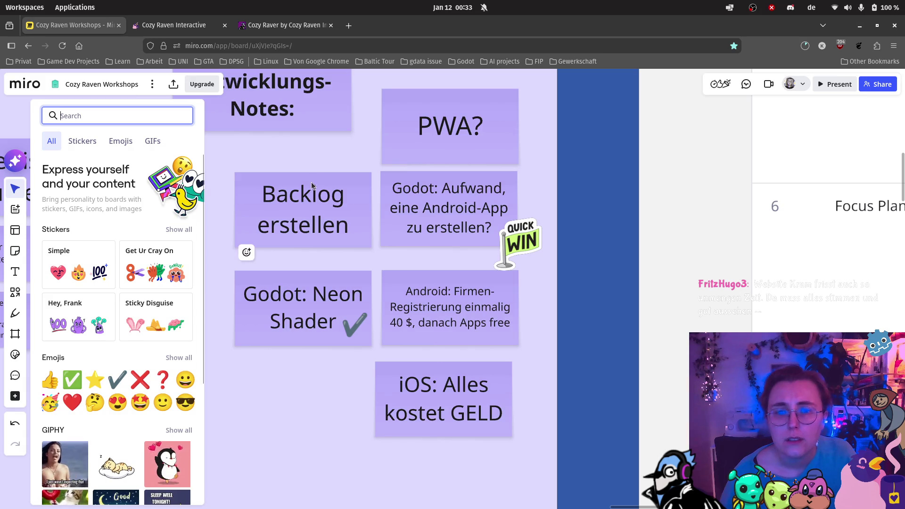
click(289, 399)
scroll(286, 387, down, 3)
Scroll and pan across the Cozy Raven Workshops board to review its lower sections
scroll(274, 363, down, 3)
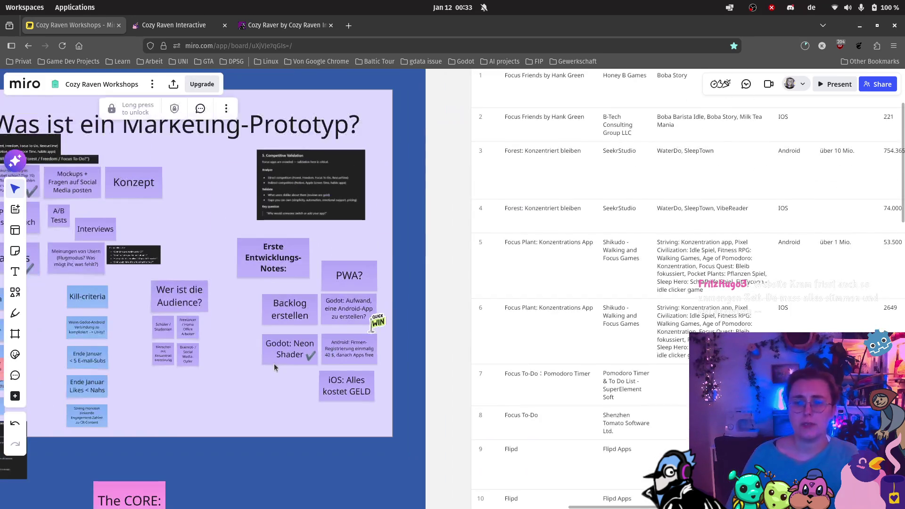
scroll(274, 363, down, 2)
scroll(228, 349, down, 5)
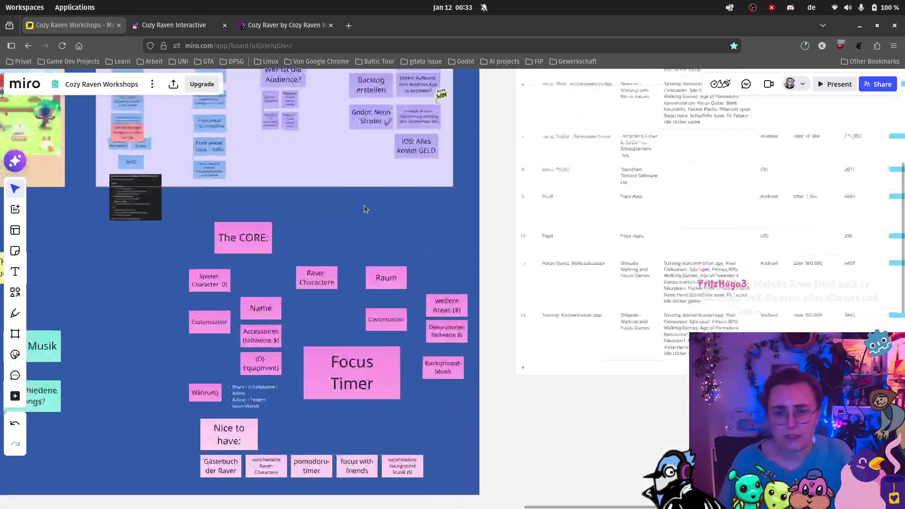
scroll(322, 229, up, 2)
scroll(323, 229, left, 3)
scroll(263, 285, down, 2)
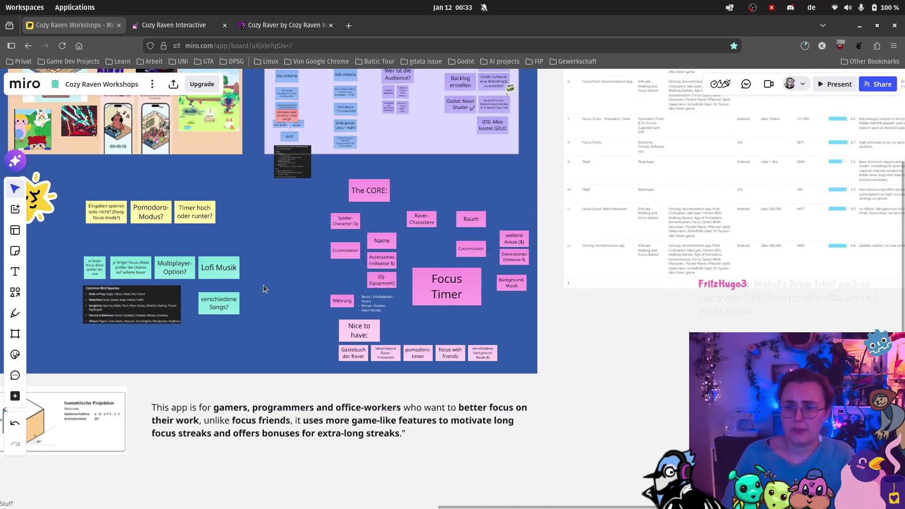
drag(252, 295, 443, 269)
scroll(446, 268, down, 5)
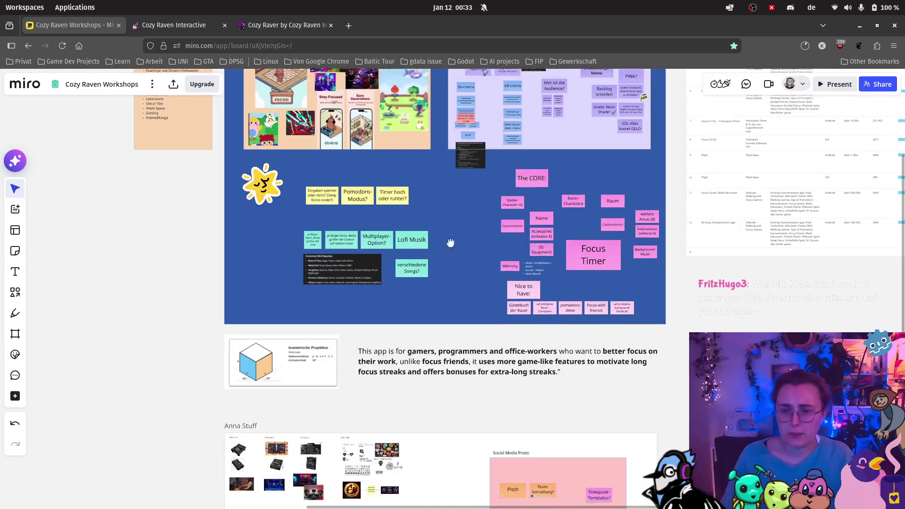
scroll(444, 231, down, 3)
scroll(533, 297, up, 5)
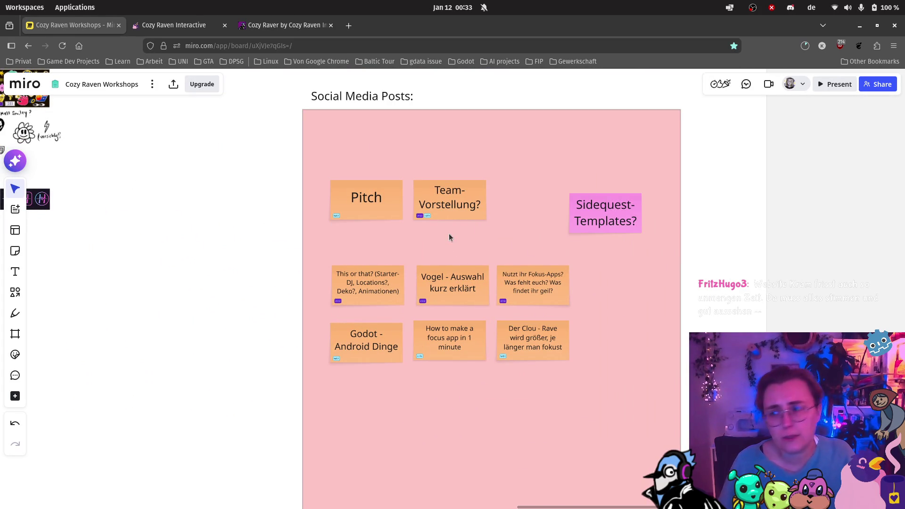
scroll(429, 198, down, 5)
scroll(391, 226, up, 10)
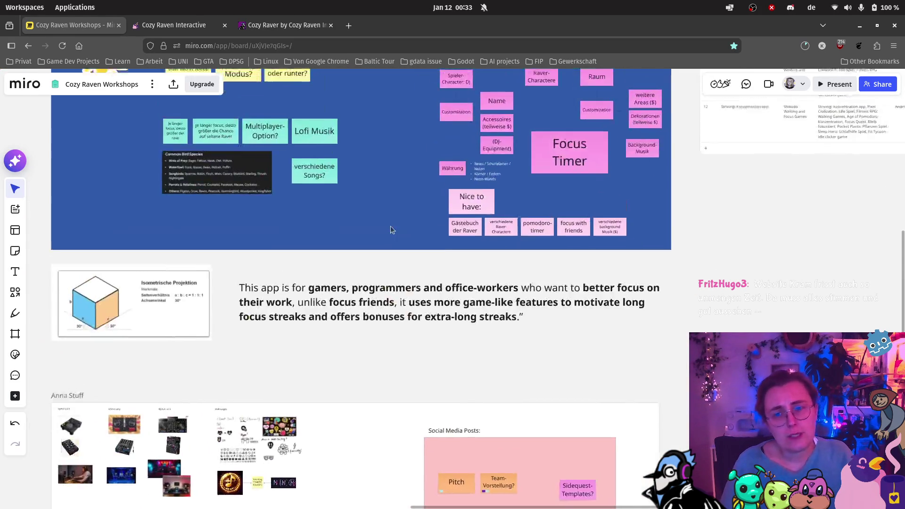
scroll(467, 355, up, 5)
click(402, 316)
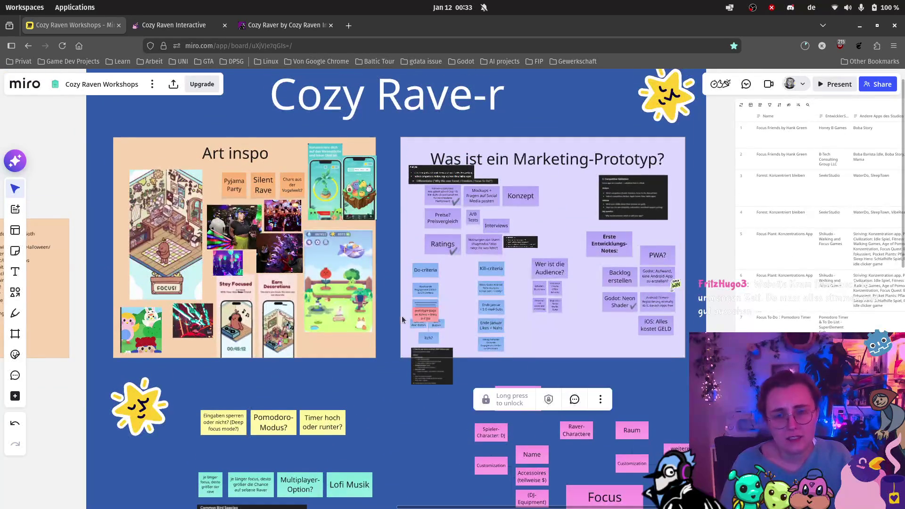
scroll(485, 355, left, 5)
scroll(511, 343, right, 10)
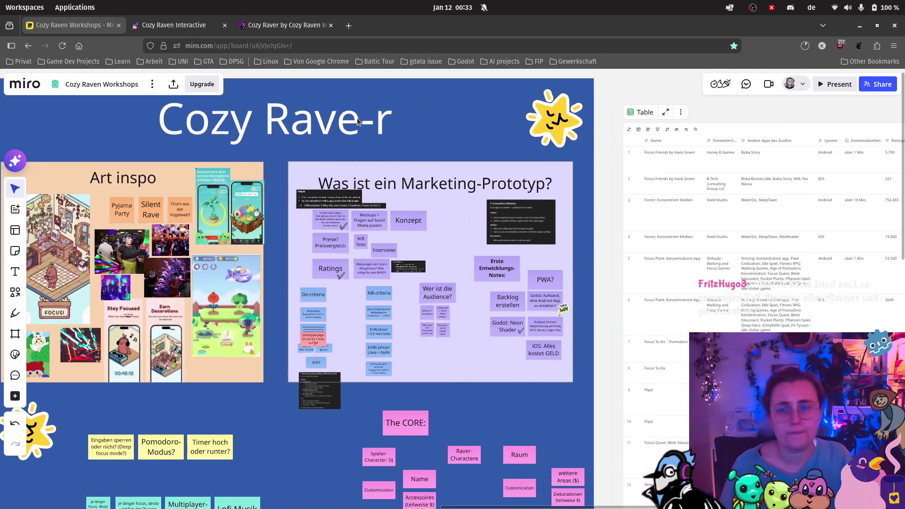
Leave the Miro board and load the Twitch home page in a new browser tab
click(357, 118)
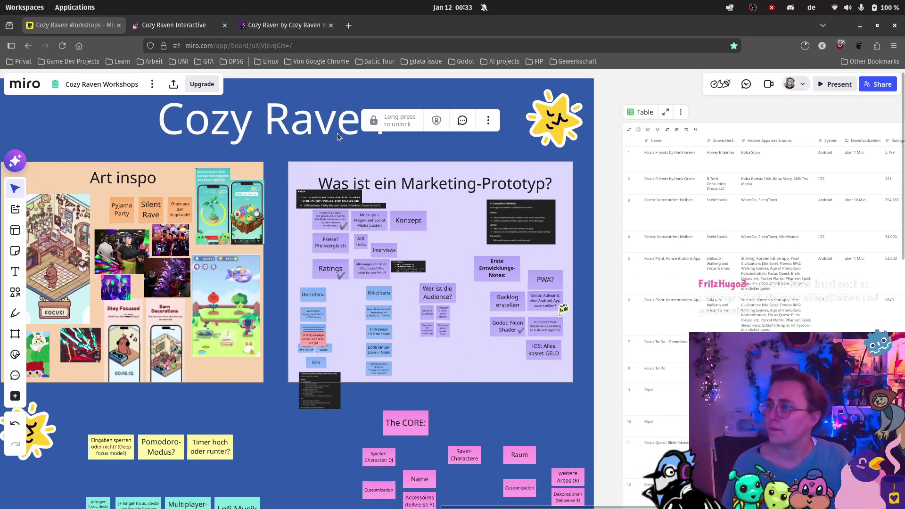
mouse_move(1, 69)
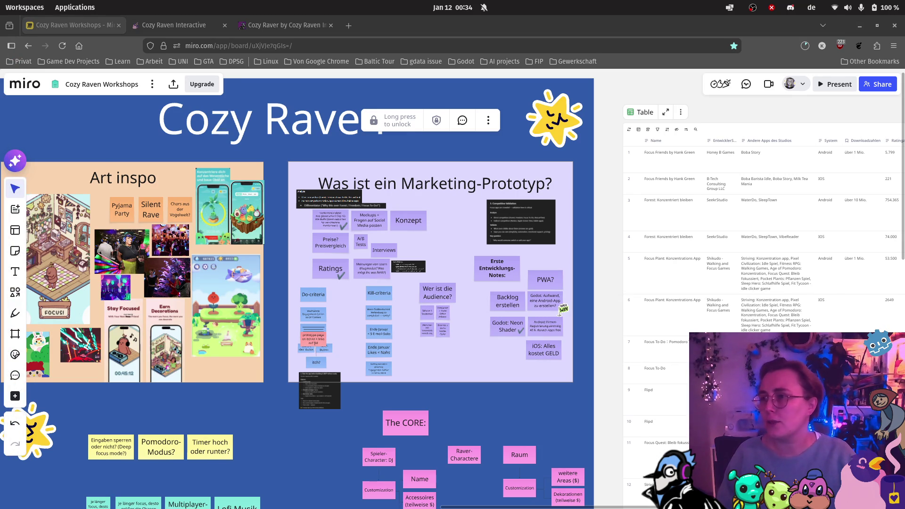
click(349, 25)
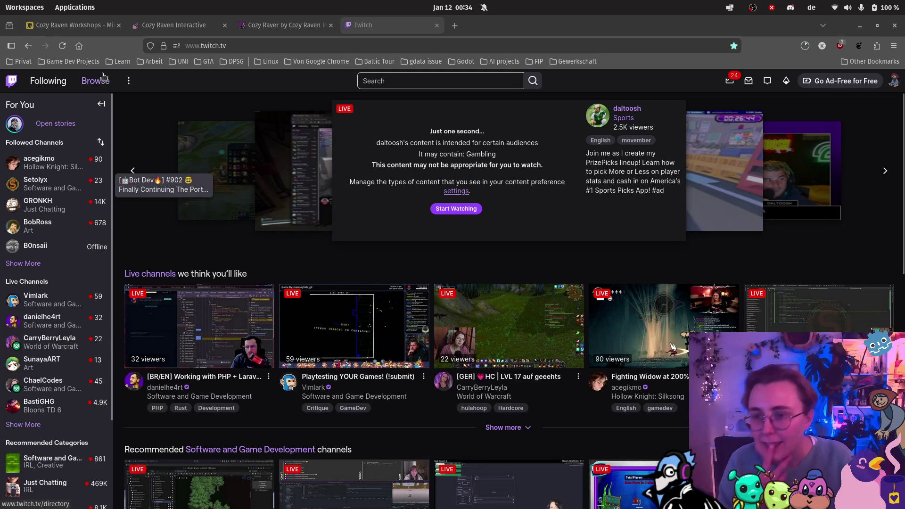
Open the 'Playtesting YOUR Games!' channel from the Live Channels sidebar list
click(62, 301)
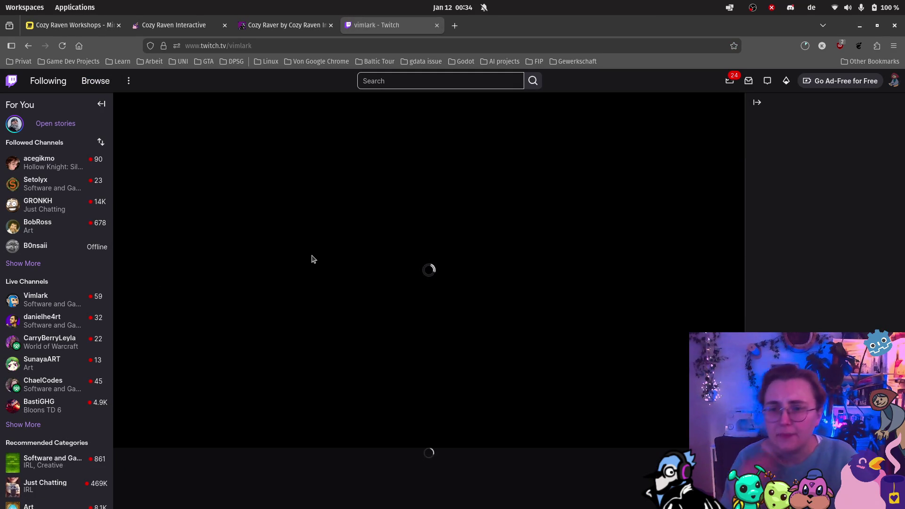